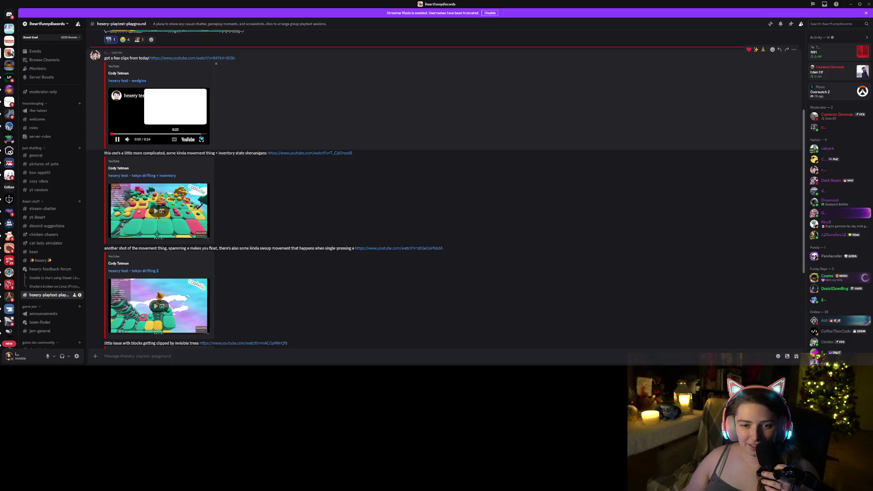
Watch the wedgies clip fullscreen, react 😂 to the clips message, and start the tokyo drifting + inventory clip
left_click(203, 141)
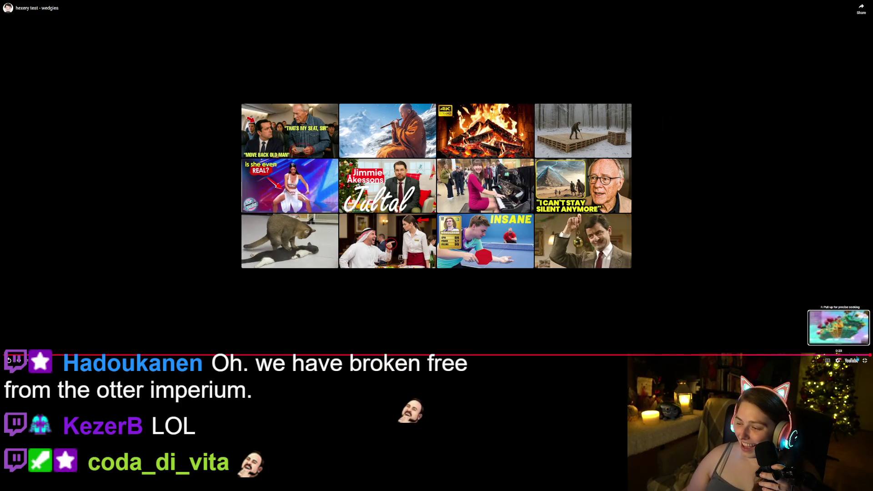
left_click(865, 360)
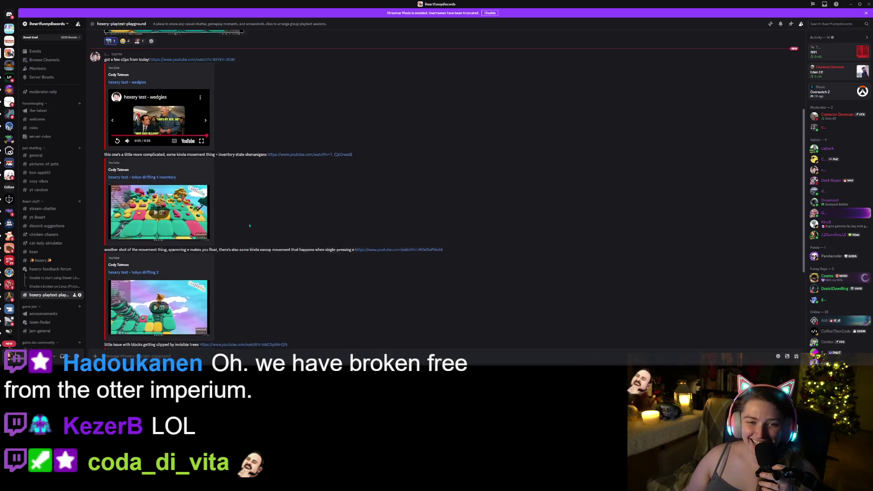
left_click(773, 68)
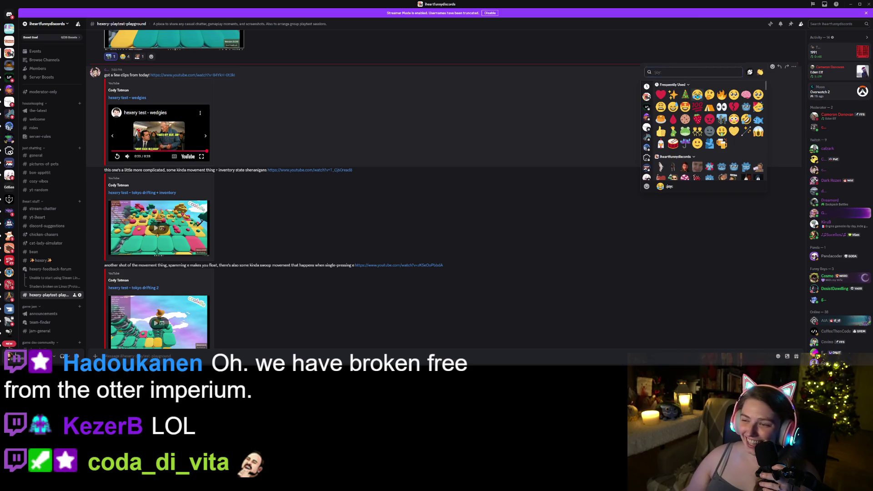
left_click(698, 94)
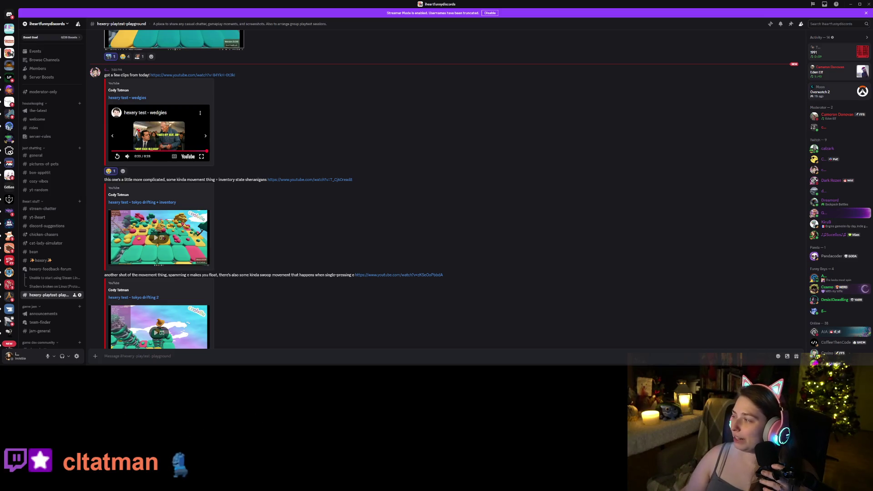
scroll(329, 201, "down", 3)
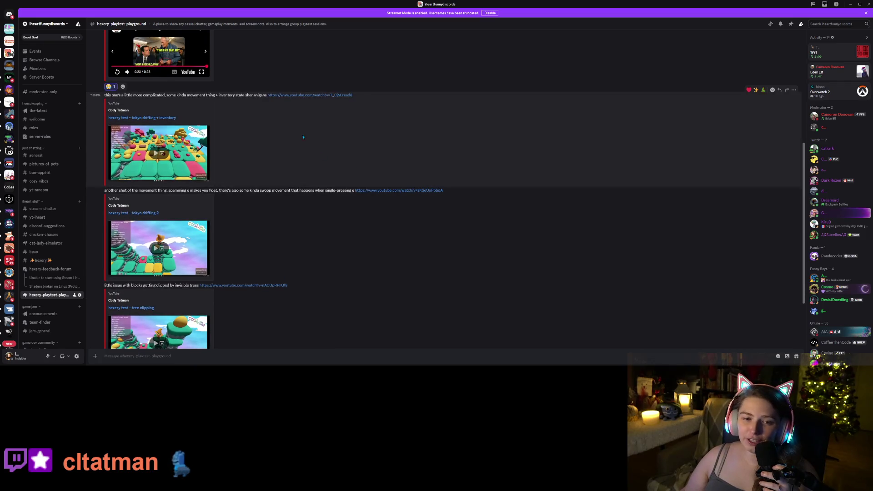
left_click(156, 153)
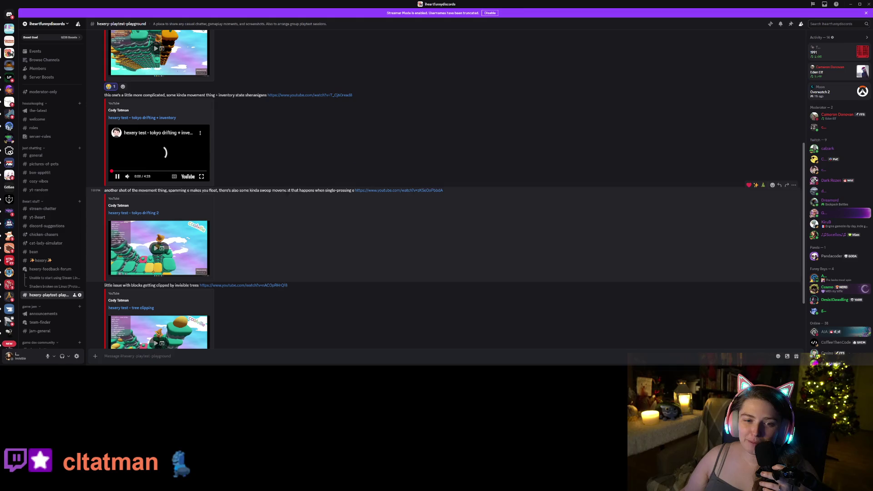
Watch the 'tokyo drifting + inventory' clip fullscreen, then return it to the embedded player
left_click(201, 177)
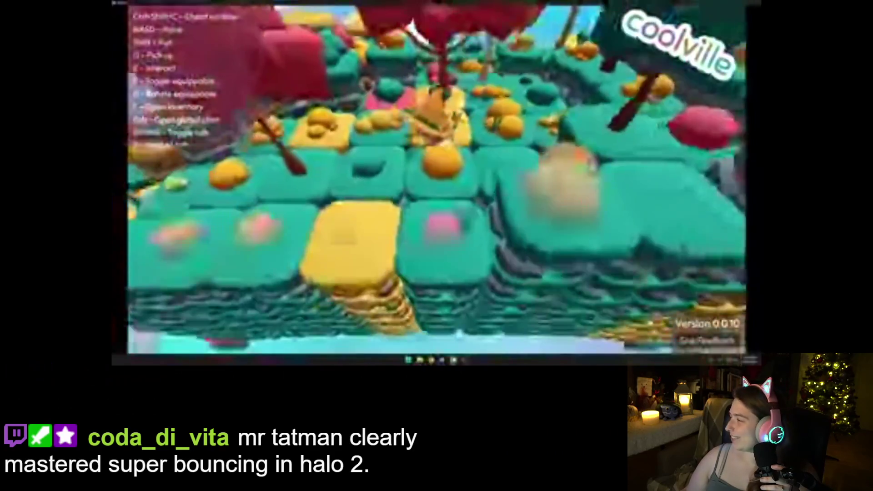
mouse_move(755, 302)
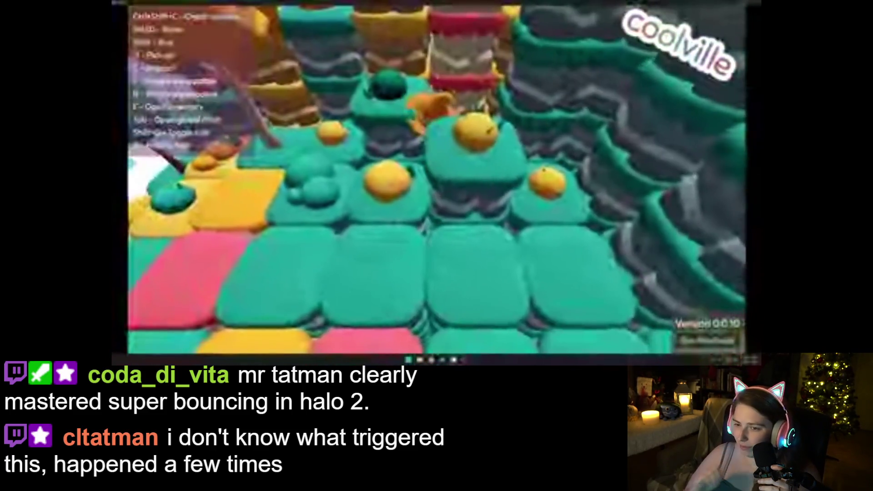
mouse_move(737, 286)
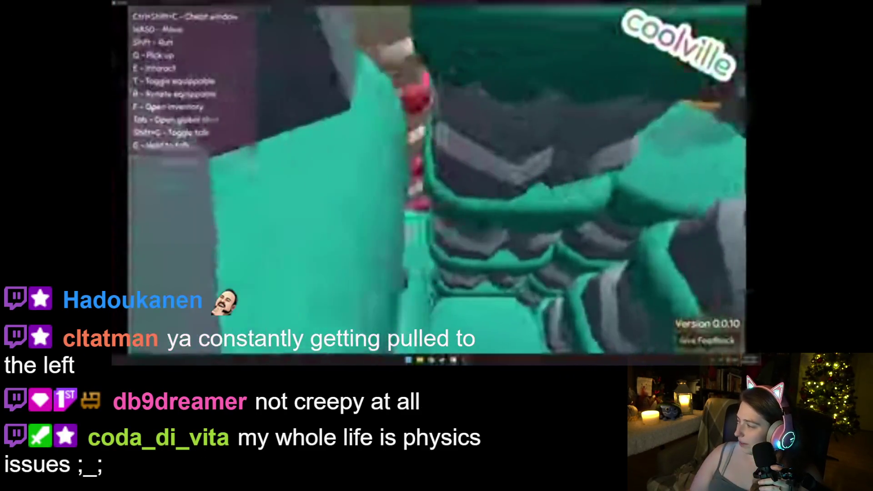
mouse_move(761, 280)
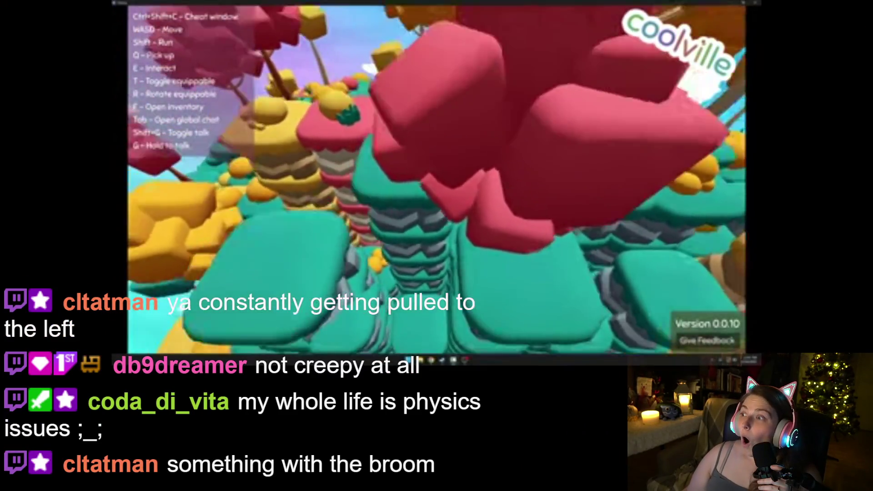
mouse_move(852, 362)
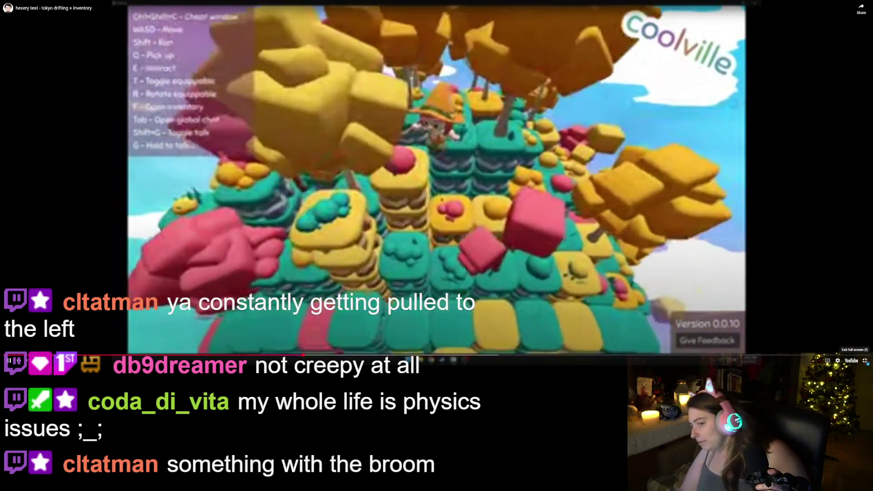
left_click(865, 361)
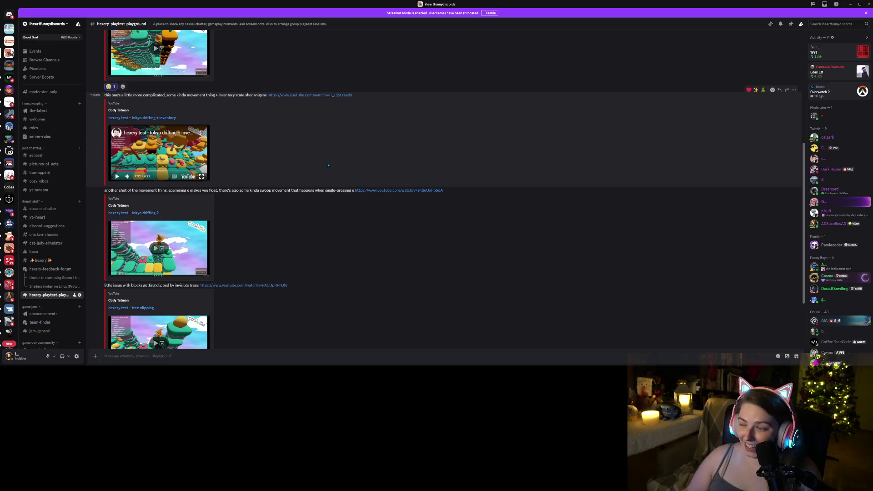
React to the drifting + inventory message with the car emoji
left_click(773, 90)
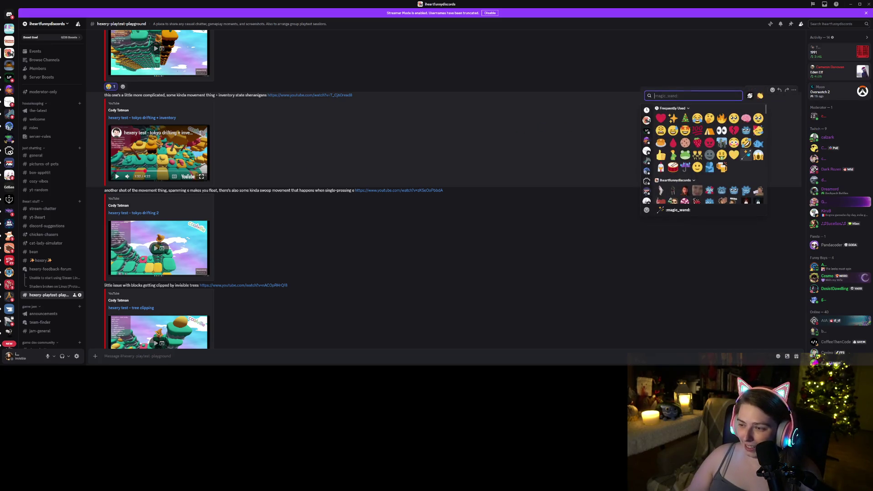
type("sport")
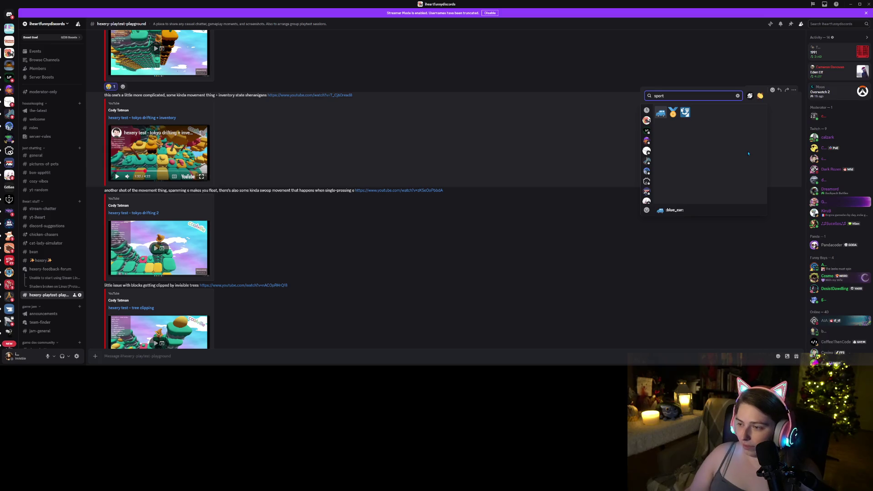
key("BackSpace")
key("BackSpace")
key("BackSpace")
type("car")
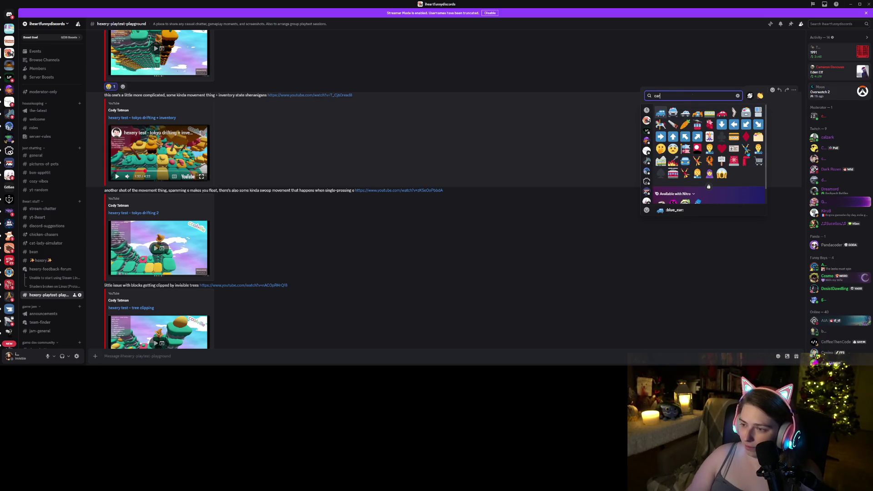
left_click(698, 112)
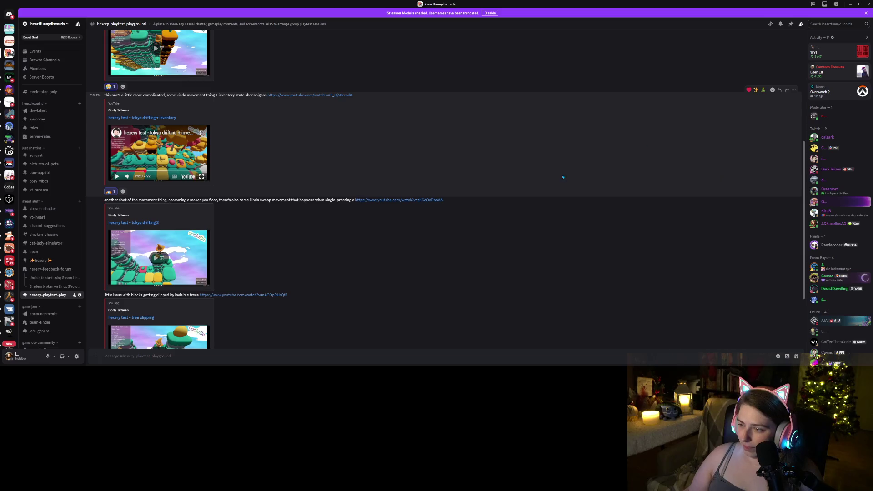
Play the 'tokyo drifting 2' clip fullscreen
scroll(382, 237, "down", 2)
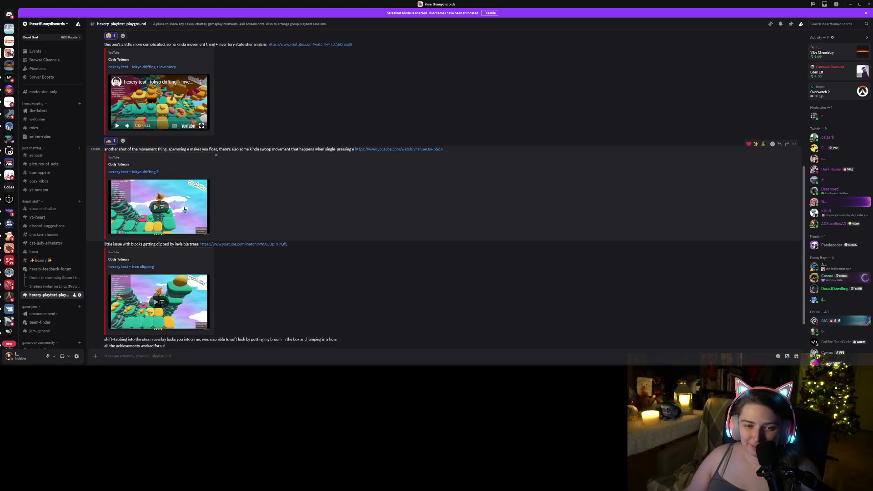
left_click(179, 208)
key("f")
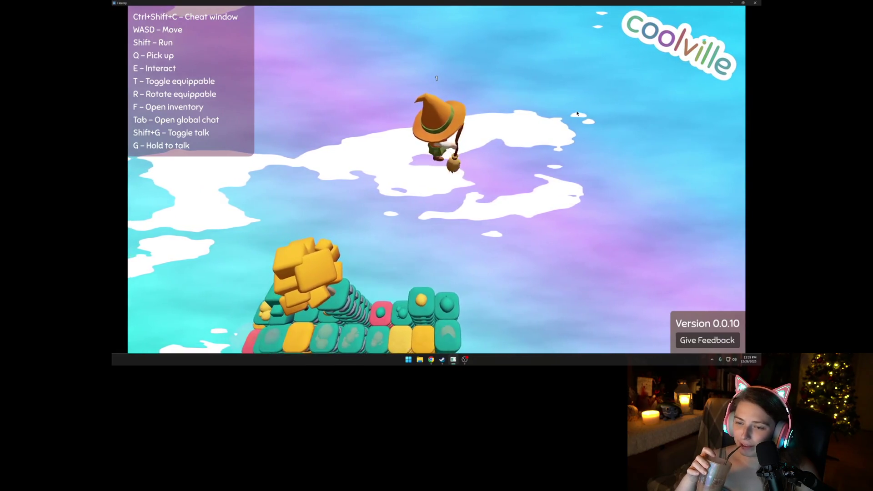
Fly the witch around the Coolville platforms with WASD, land, and switch to the Trello board
key("a")
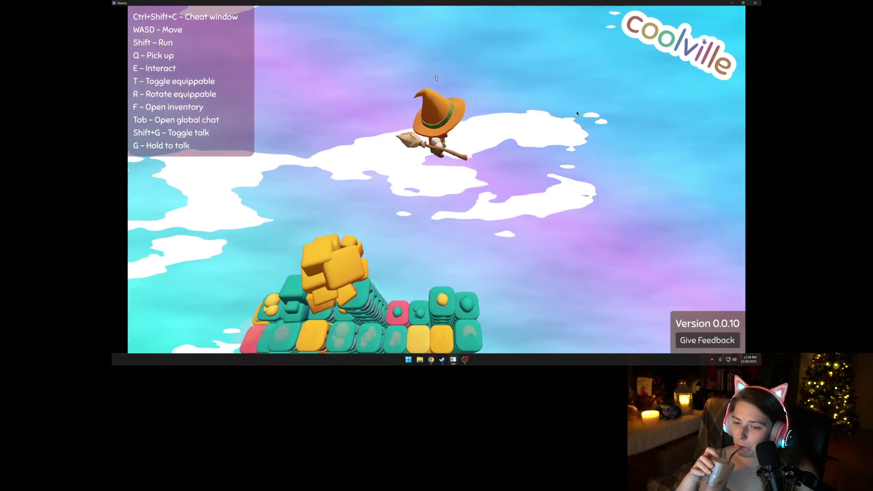
key("d")
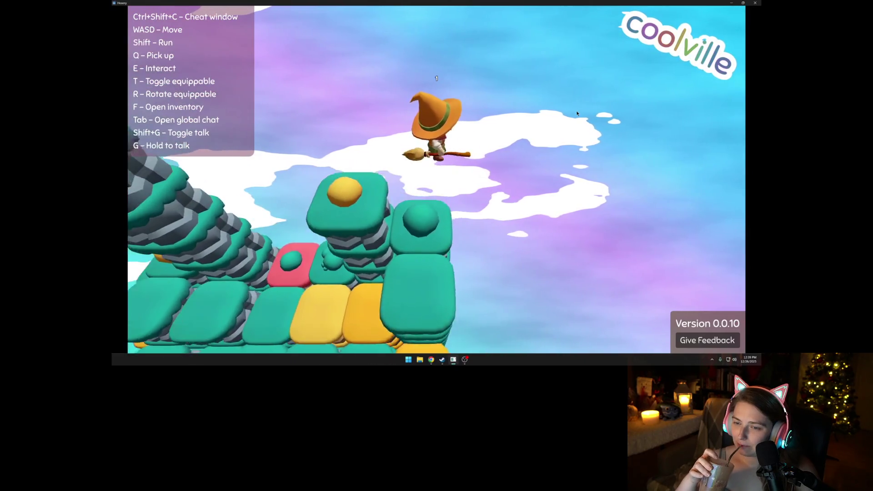
key("a")
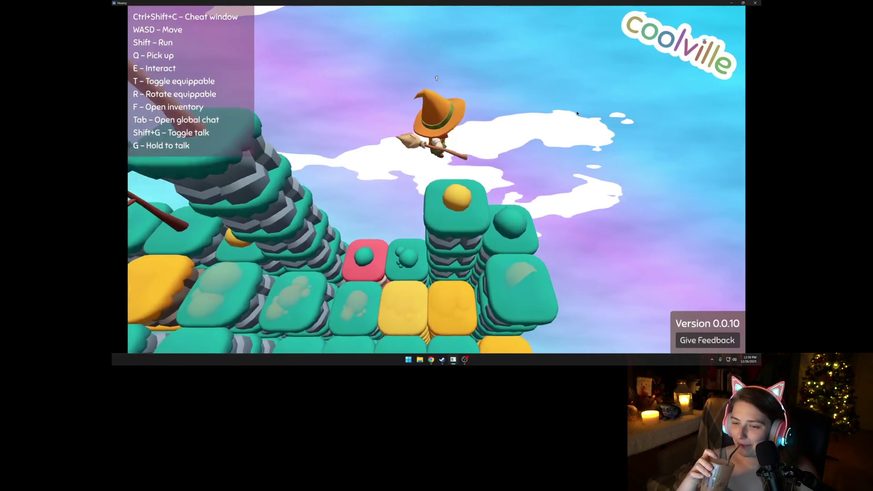
key("d")
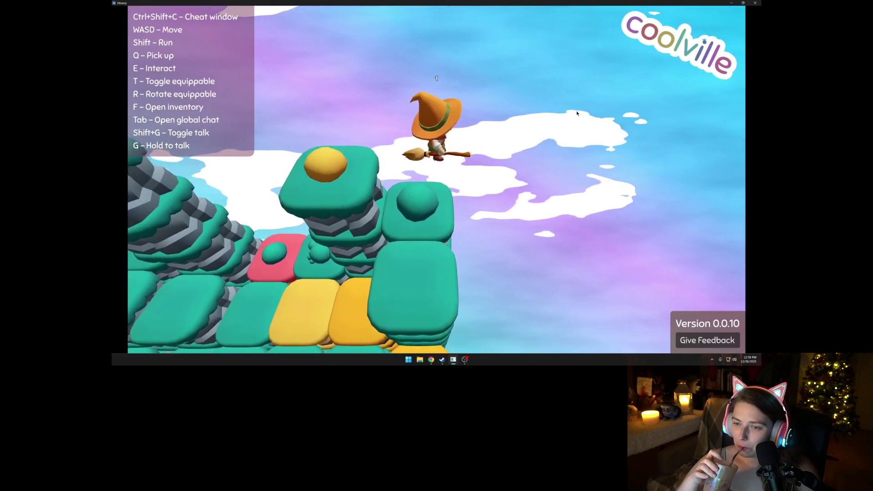
key("d")
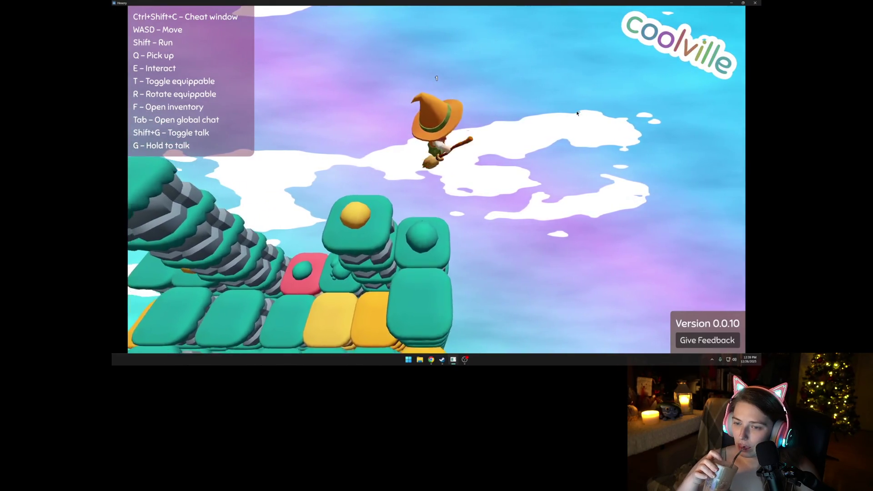
key("w")
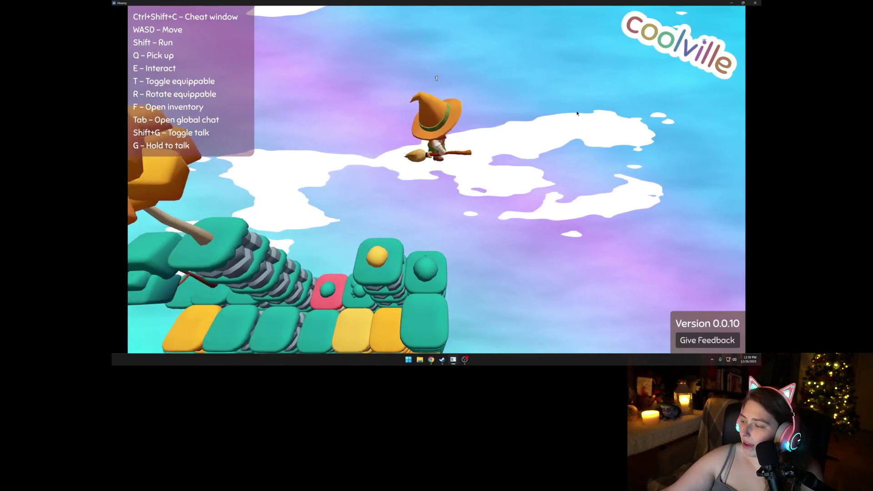
key("s")
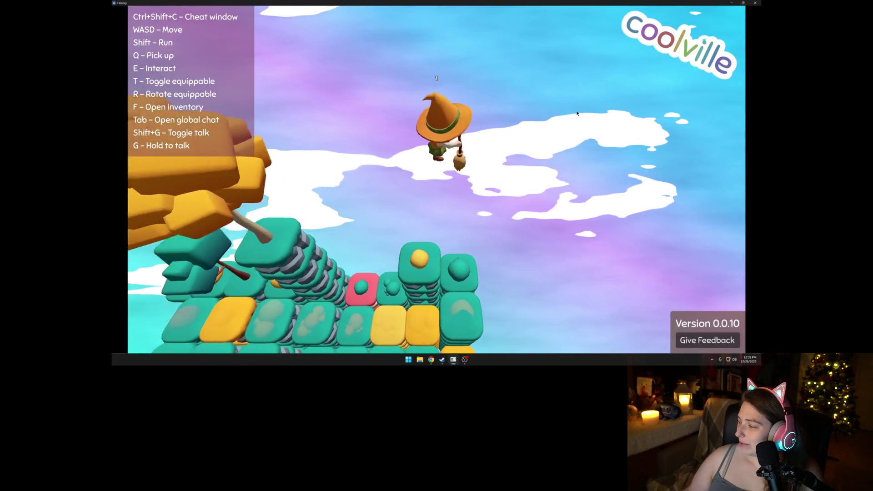
key("alt+Tab")
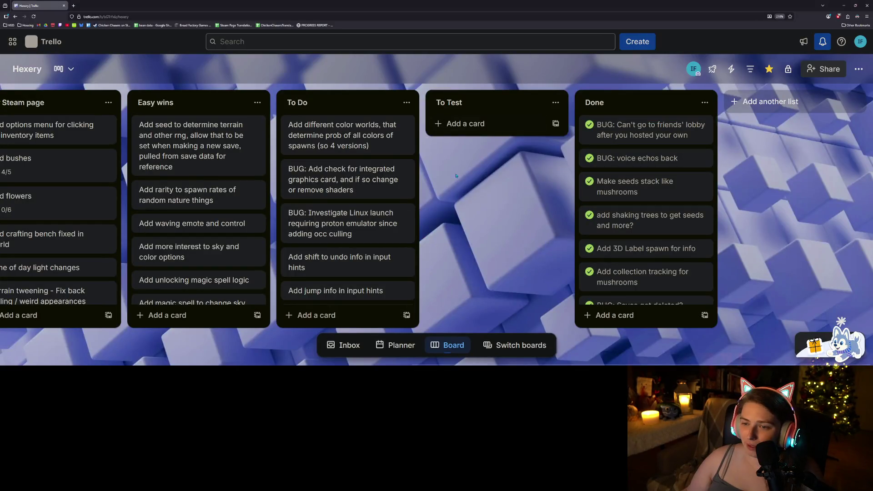
Add a To Do bug card: tools removed from inventory can be equipped as placeable versions
left_click(309, 316)
type("BUg")
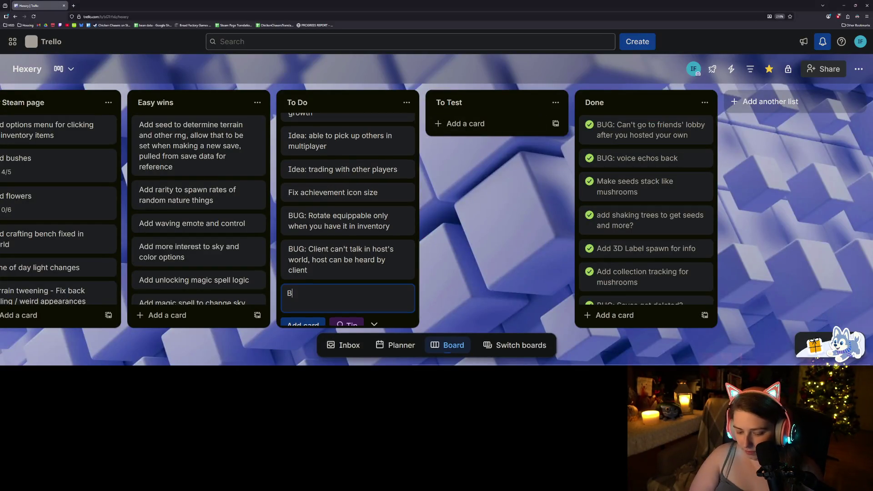
type(":")
key("BackSpace")
key("BackSpace")
key("BackSpace")
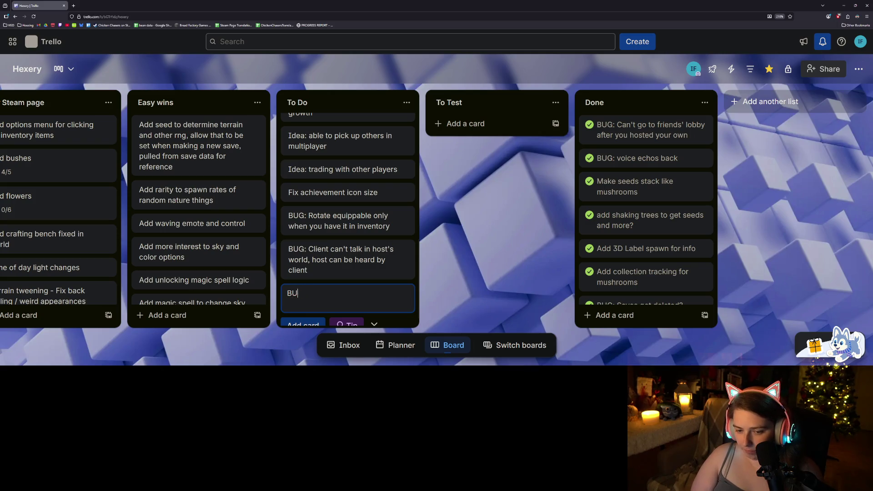
type("Ca")
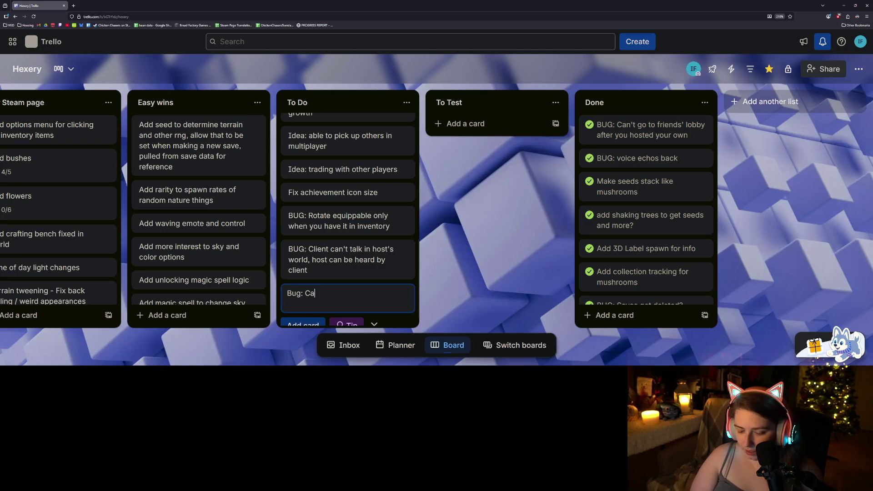
type("qui")
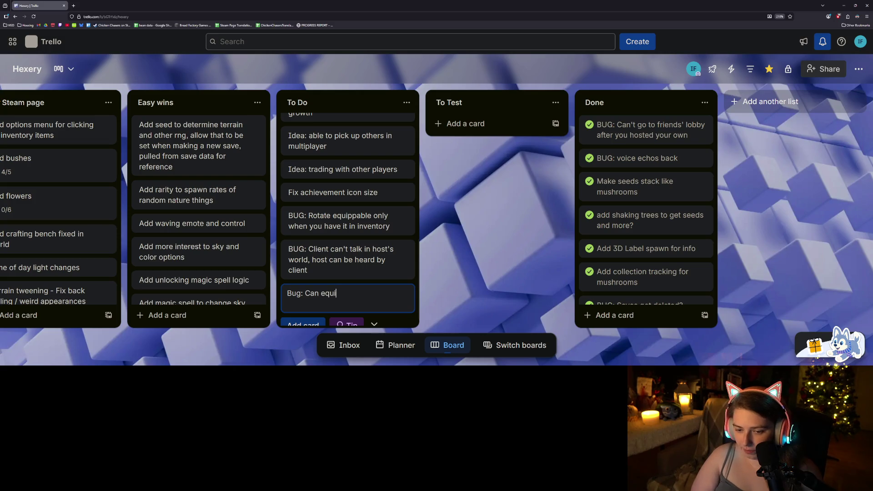
type("emove")
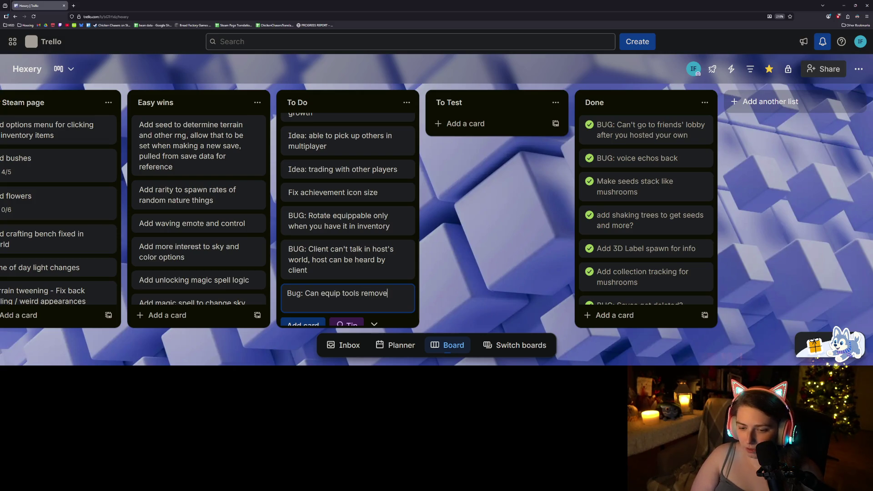
type("rom your")
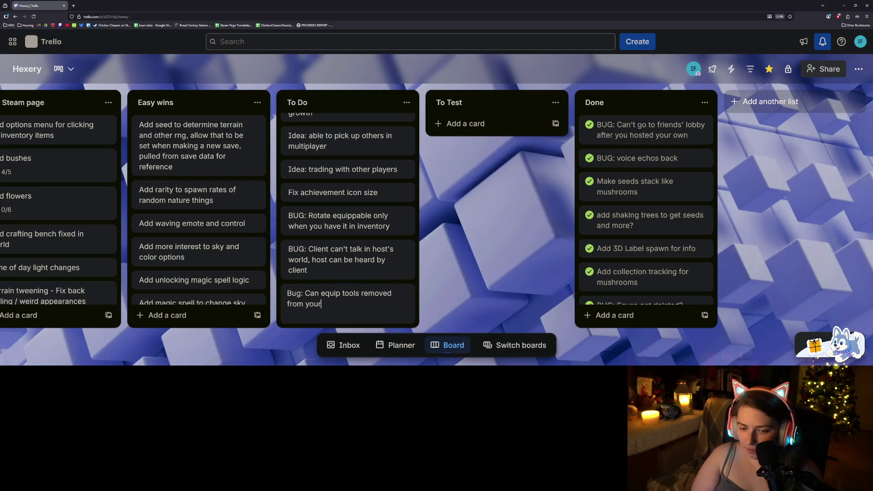
type(", whi")
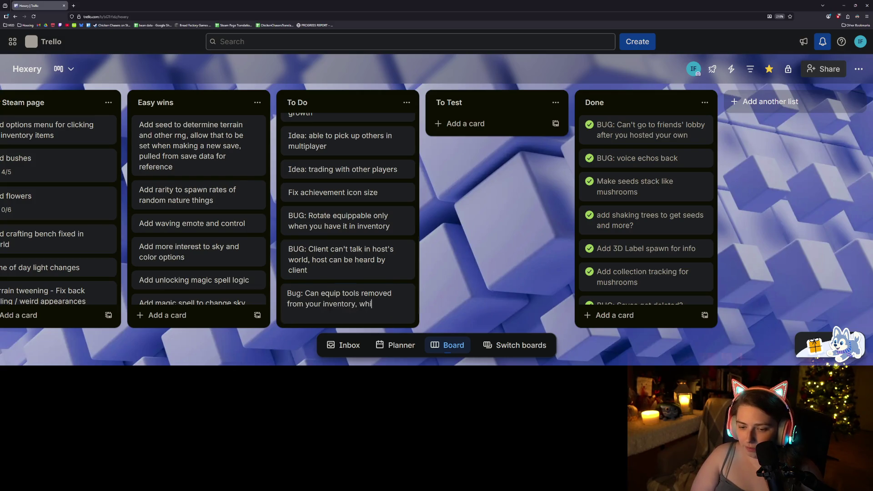
type("them as")
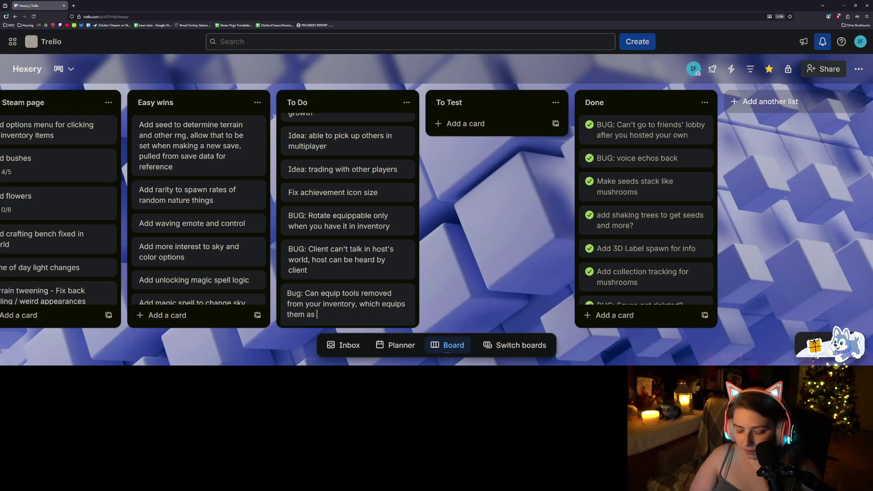
type("placeable version")
key("Return")
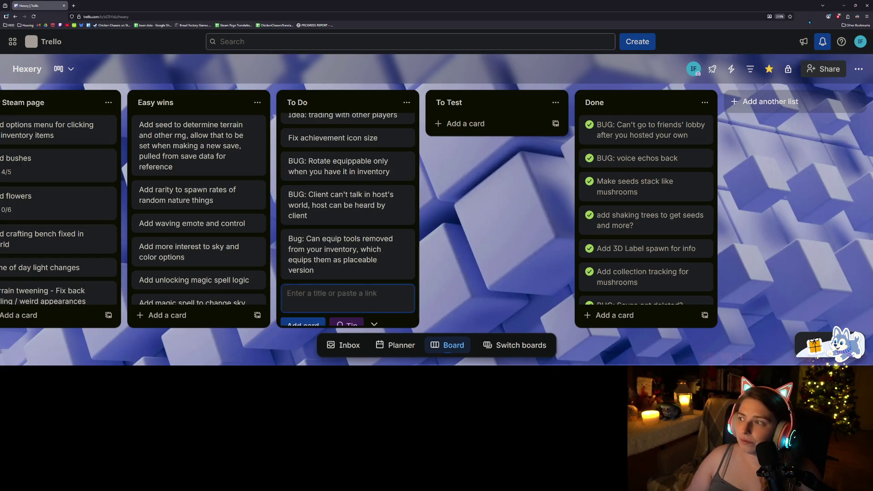
left_click(844, 6)
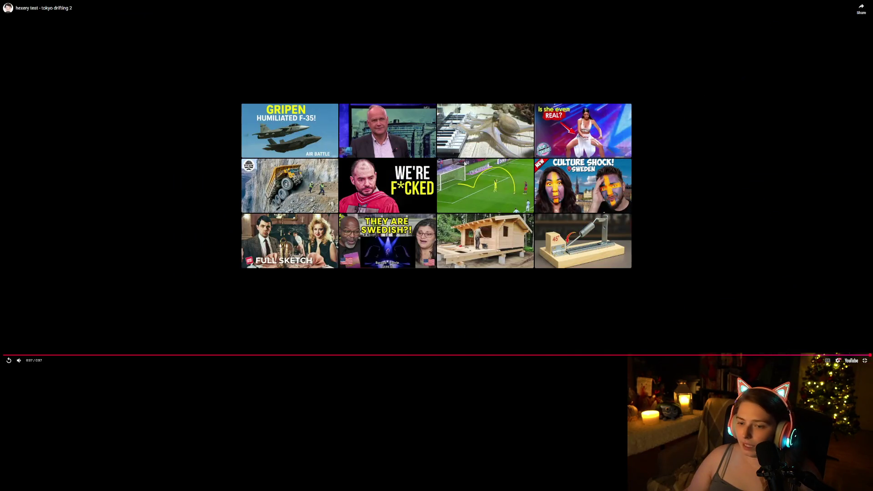
Leave fullscreen, react ✈️ to the tokyo drifting 2 message, and play the tree clipping clip fullscreen
left_click(865, 361)
scroll(225, 263, "down", 2)
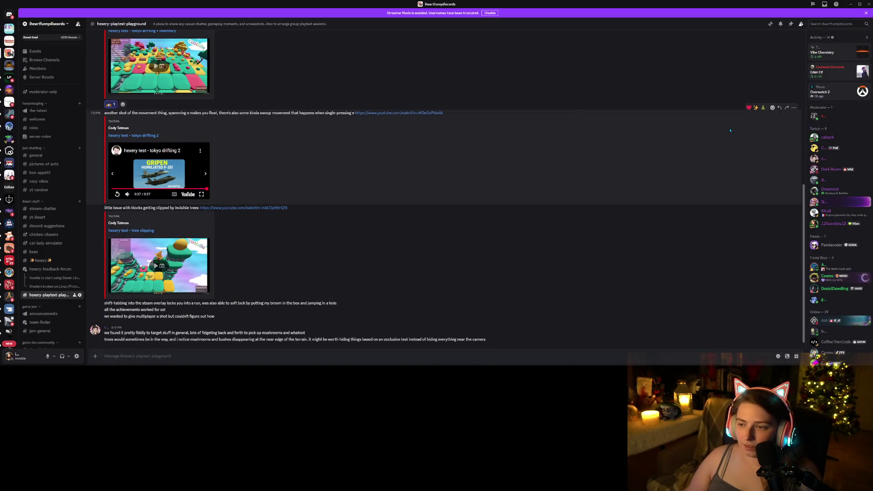
left_click(772, 107)
type("aire")
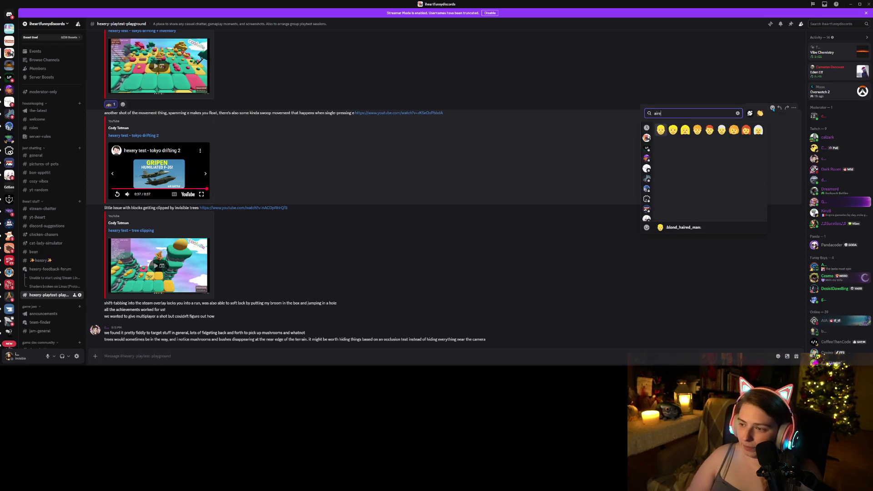
key("BackSpace")
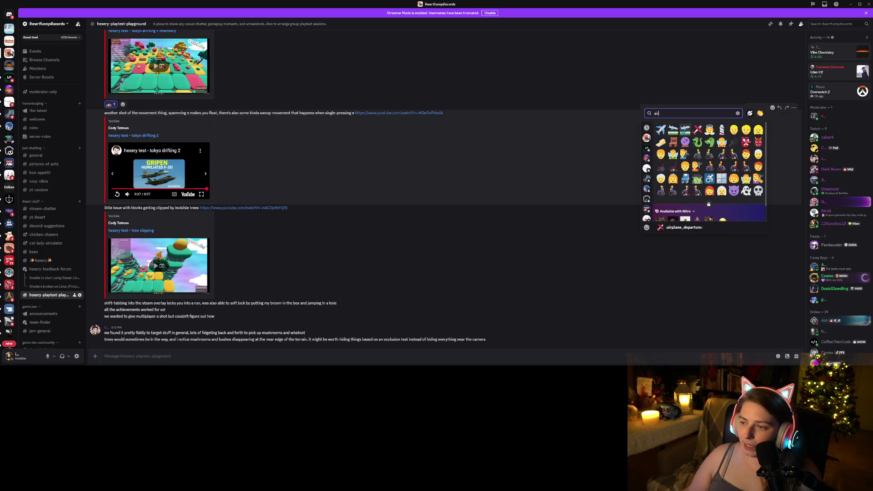
left_click(661, 130)
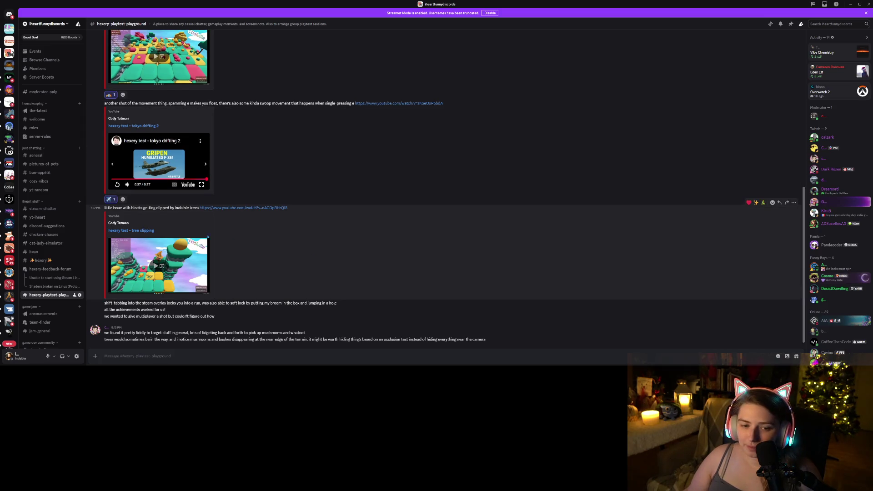
left_click(159, 266)
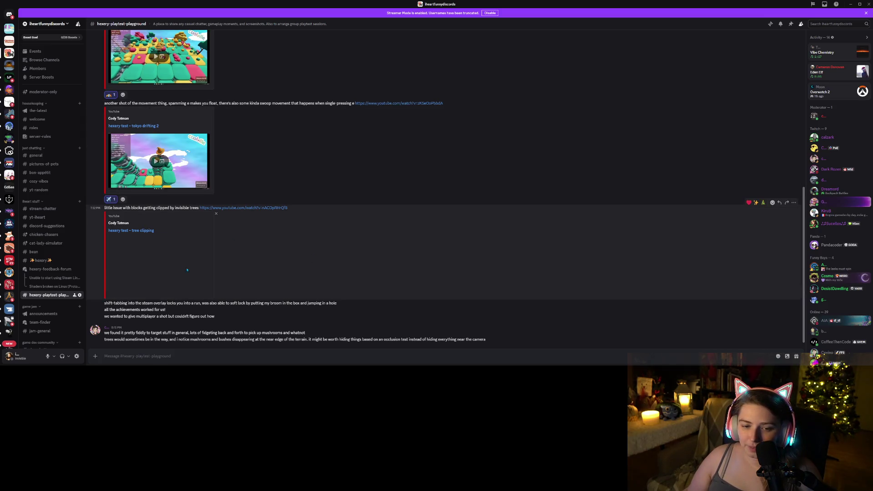
left_click(202, 289)
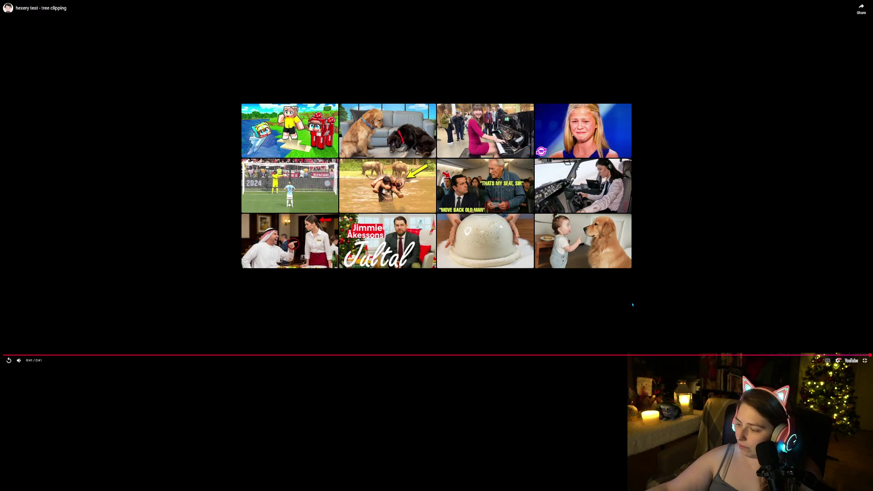
Exit fullscreen after watching the 0:41 tree clipping video to its end
left_click(866, 362)
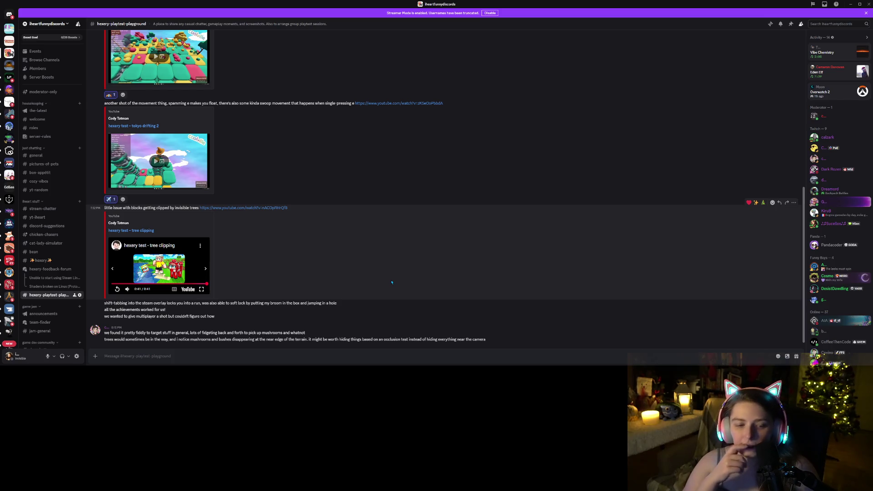
scroll(51, 222, "down", 3)
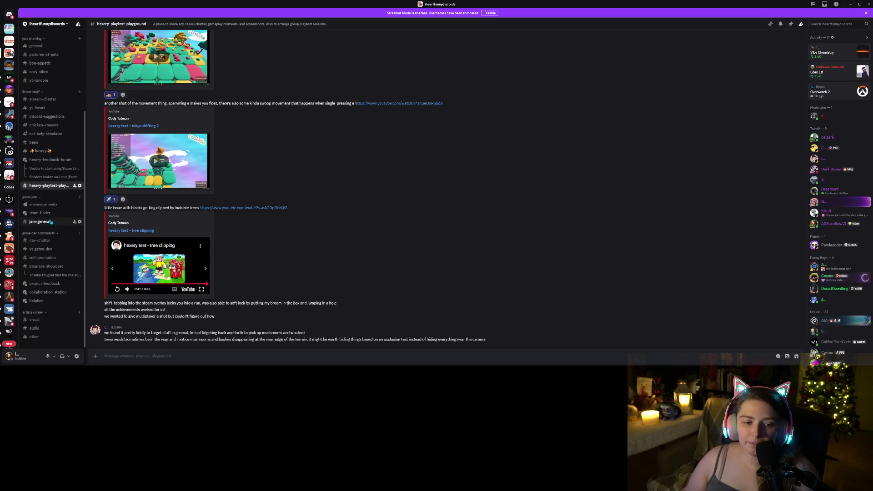
scroll(63, 234, "down", 2)
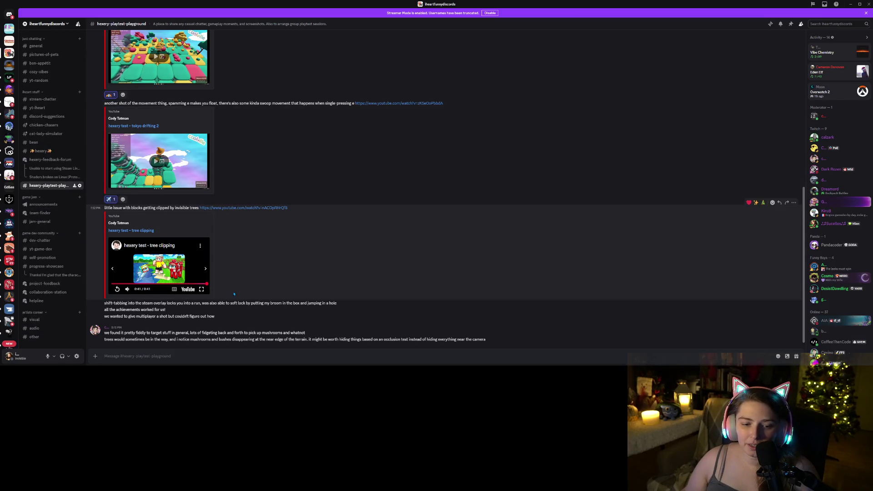
scroll(57, 278, "up", 4)
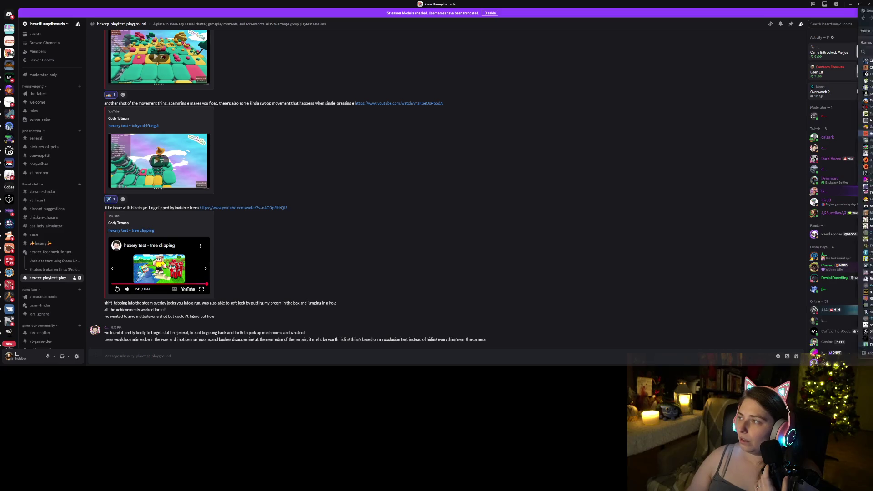
key("alt+Tab")
left_click(104, 109)
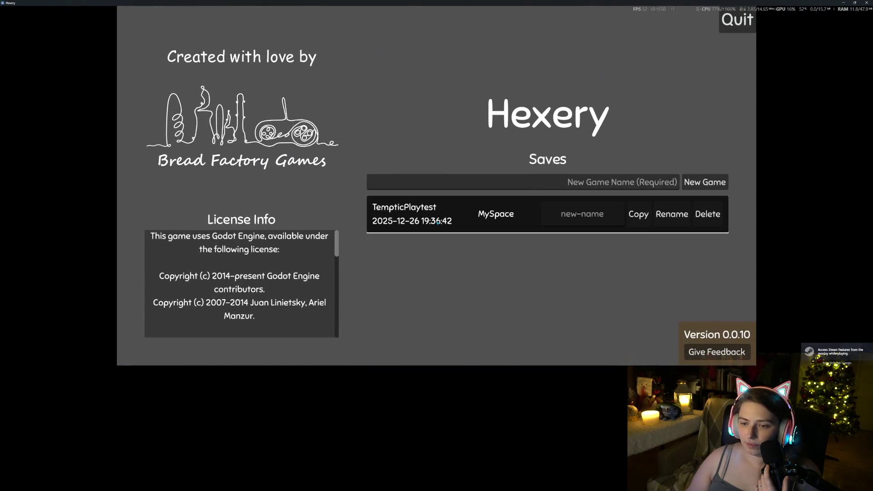
Load the MySpace save in Hexery 0.0.10, look around the world, then quit the game
left_click(439, 222)
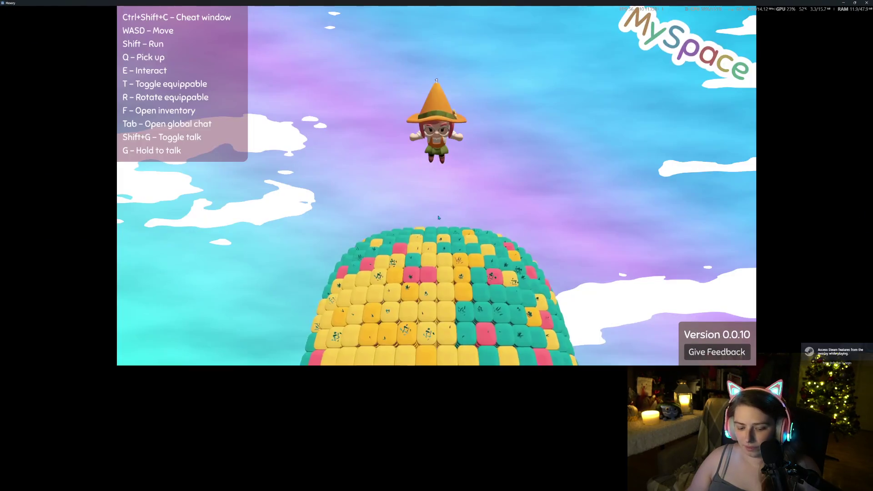
scroll(211, 95, "up", 5)
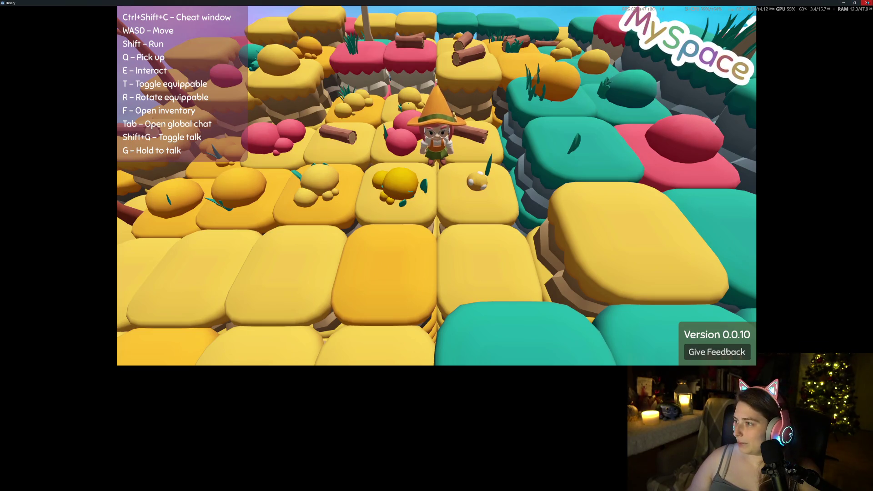
left_click(844, 3)
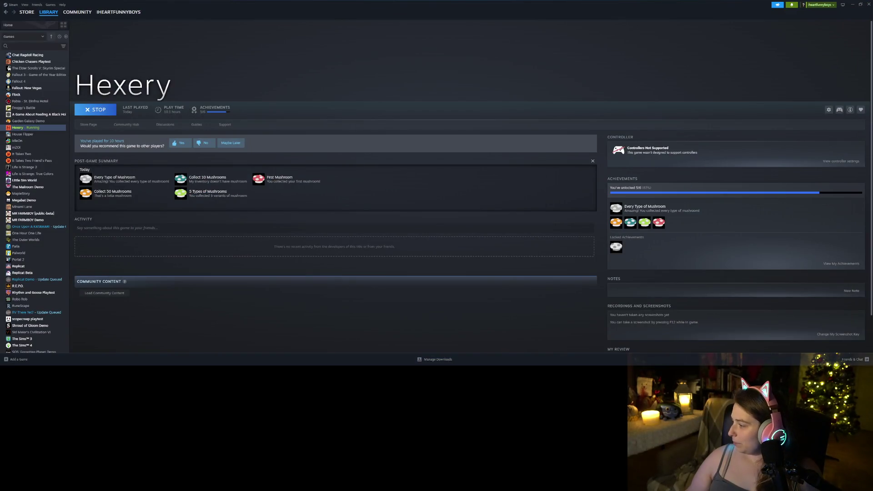
Add a To Do card titled 'Add input hint for multiplayer panel'
key("alt+Tab")
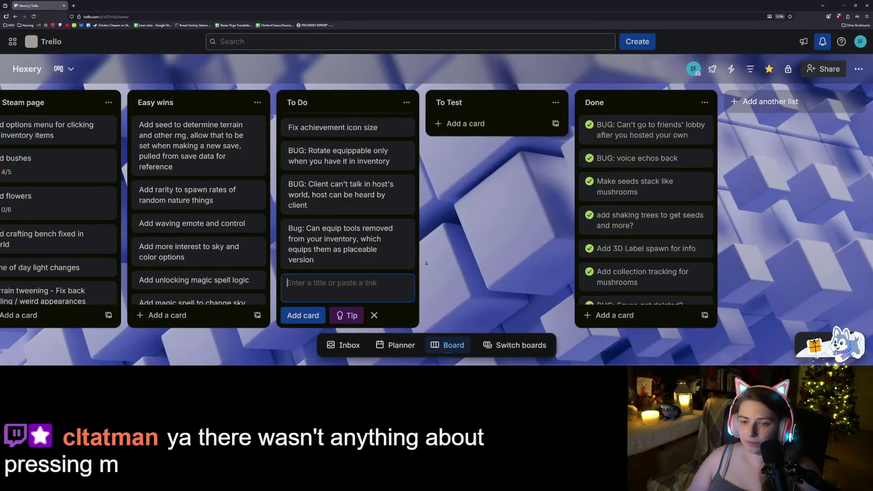
type("Add tool")
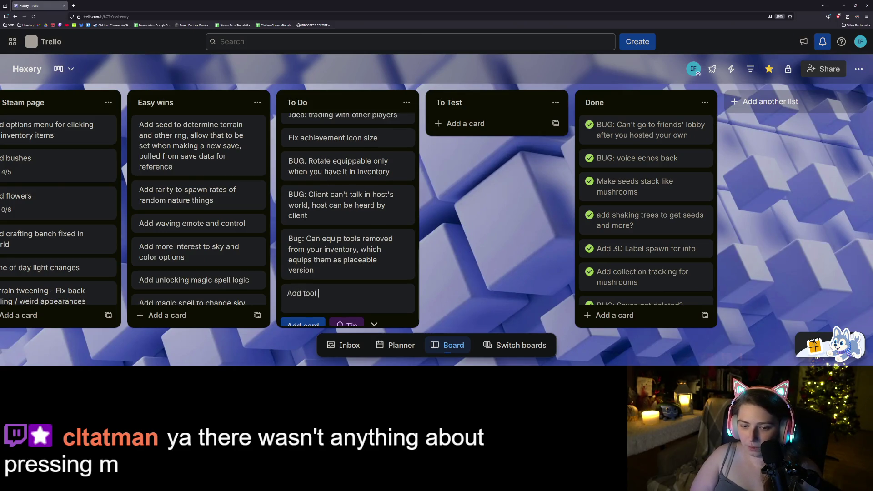
key("BackSpace")
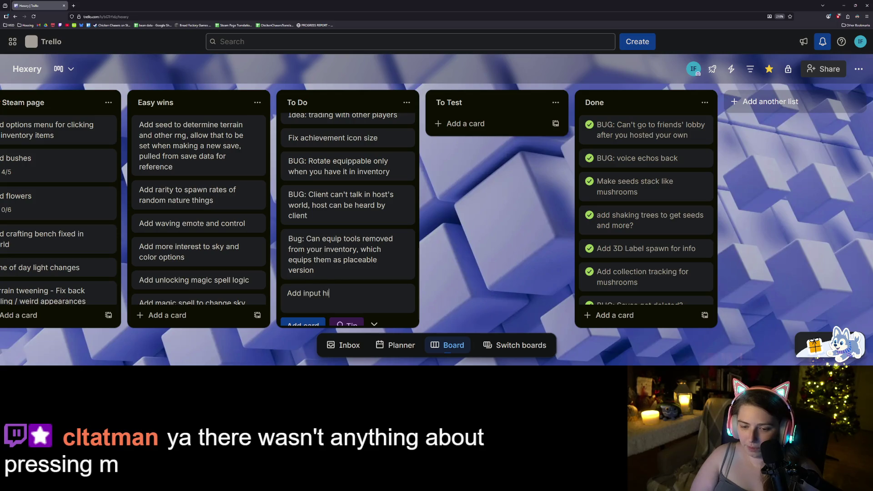
type("hint for multipl")
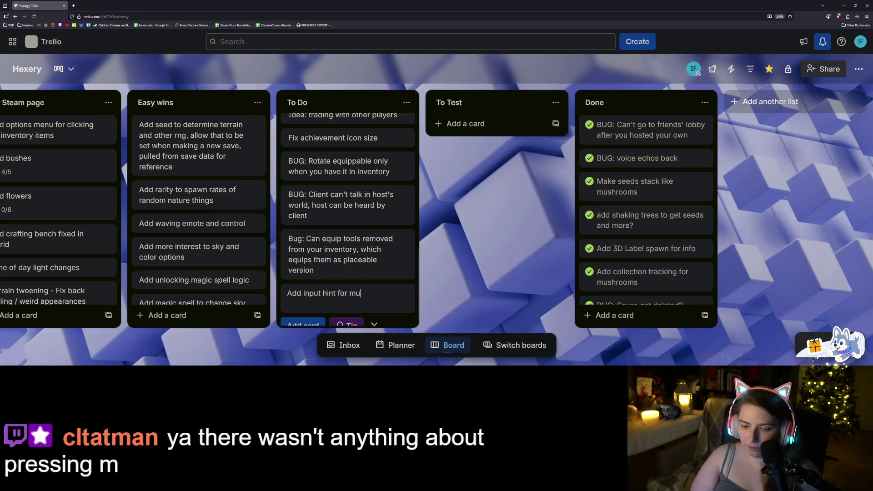
type("ayer panel")
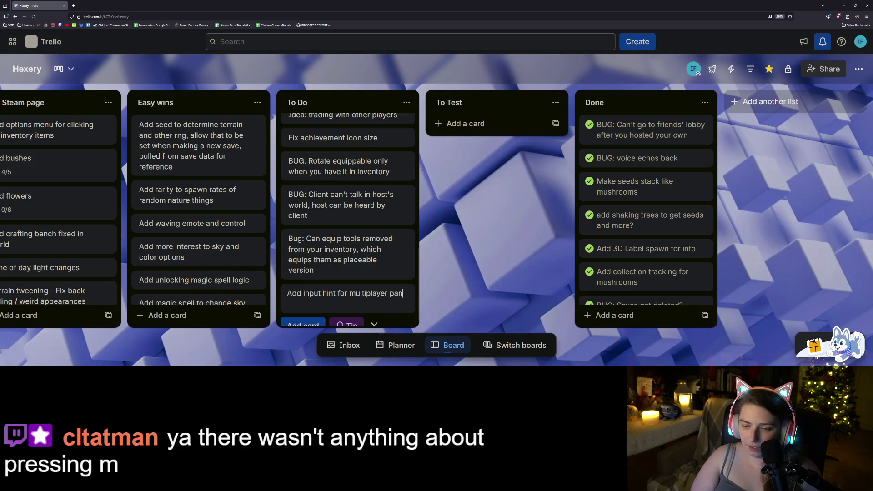
key("Return")
Move that card under 'BUG: Investigate Linux launch' and drag the To Test list after Done
key("Escape")
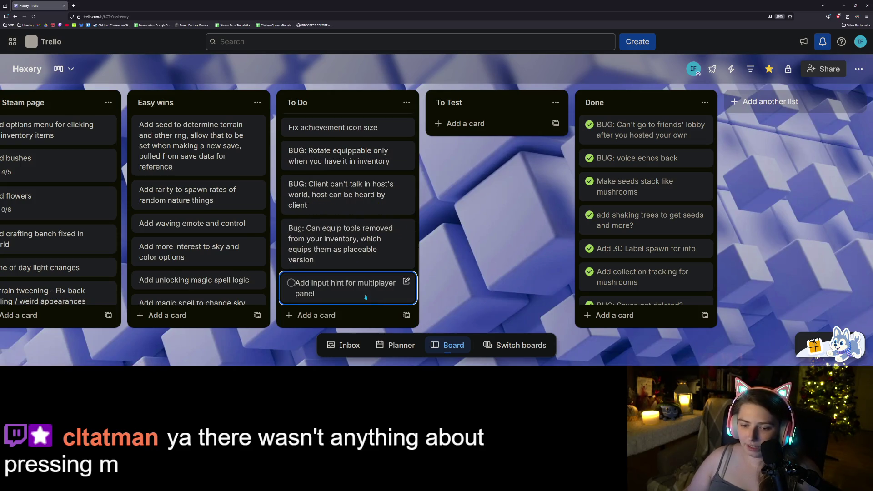
scroll(365, 298, "up", 3)
scroll(364, 298, "down", 3)
mouse_move(327, 285)
left_mouse_down()
mouse_move(350, 196)
mouse_move(348, 109)
mouse_move(352, 186)
mouse_move(352, 177)
left_mouse_up()
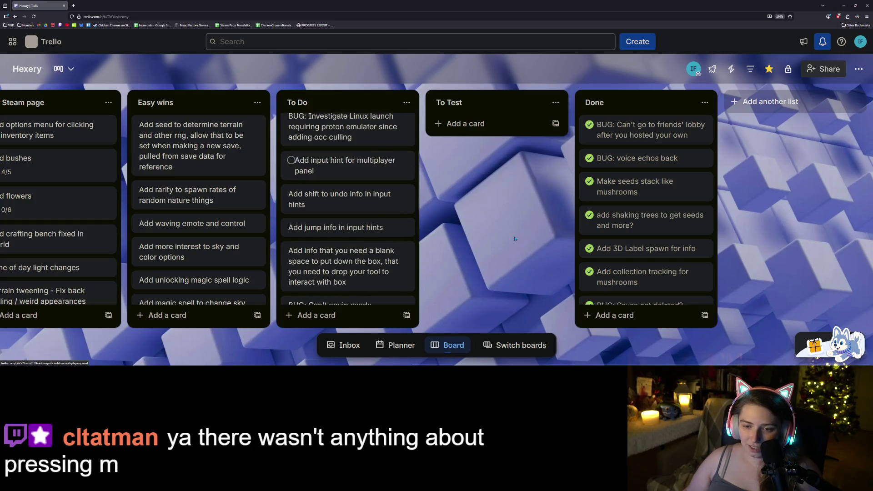
scroll(396, 222, "up", 2)
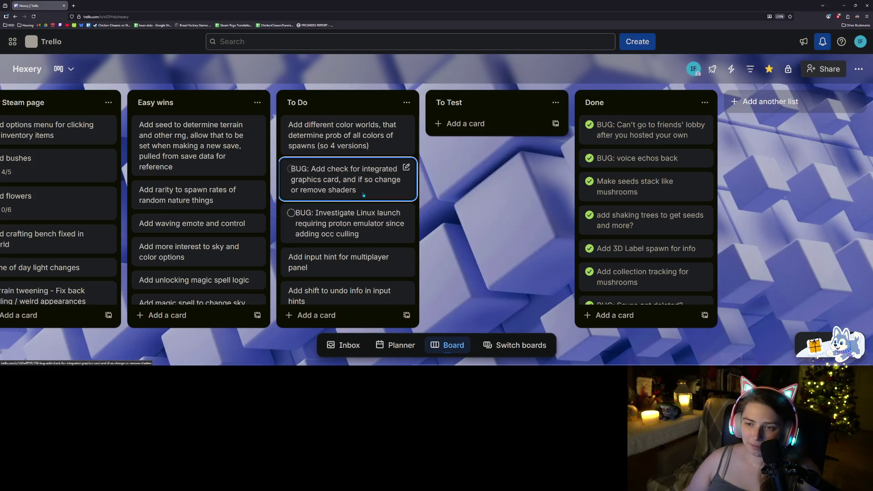
left_click_drag(508, 98, 710, 130)
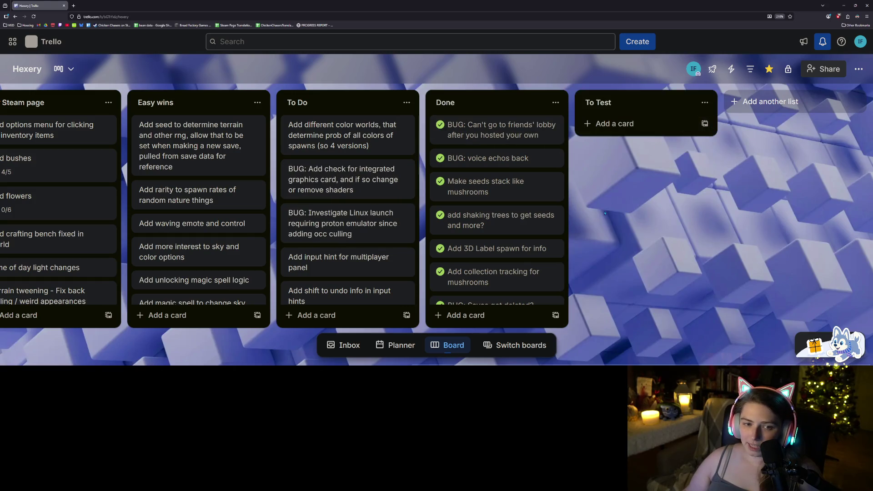
Scroll down the Hexery board to review the To Do list ending with the new bug card
scroll(398, 214, "down", 2)
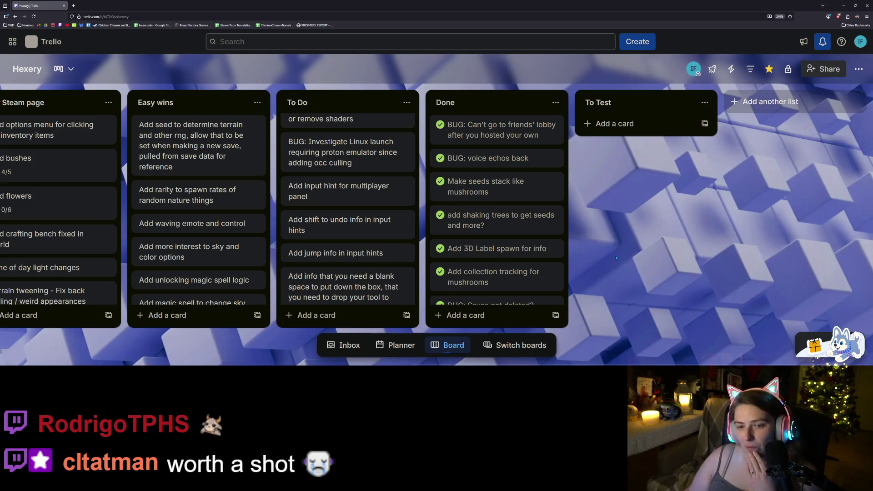
scroll(383, 275, "down", 5)
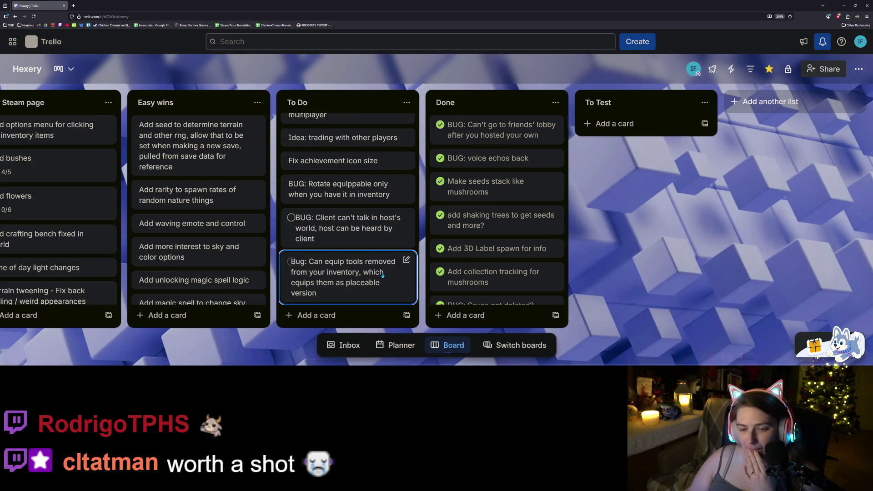
Move the trading, pick-up-others and paving-tiles 'Idea:' cards from To Do to the bottom of Base
scroll(383, 275, "up", 1)
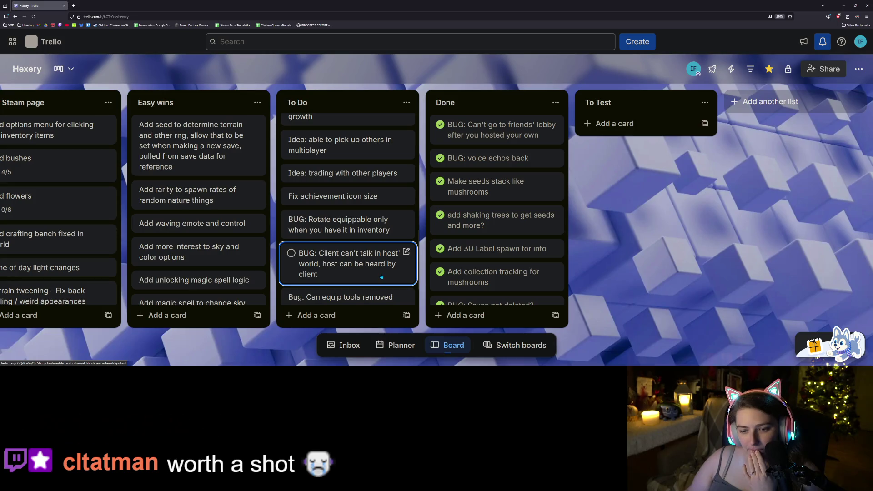
scroll(382, 276, "up", 2)
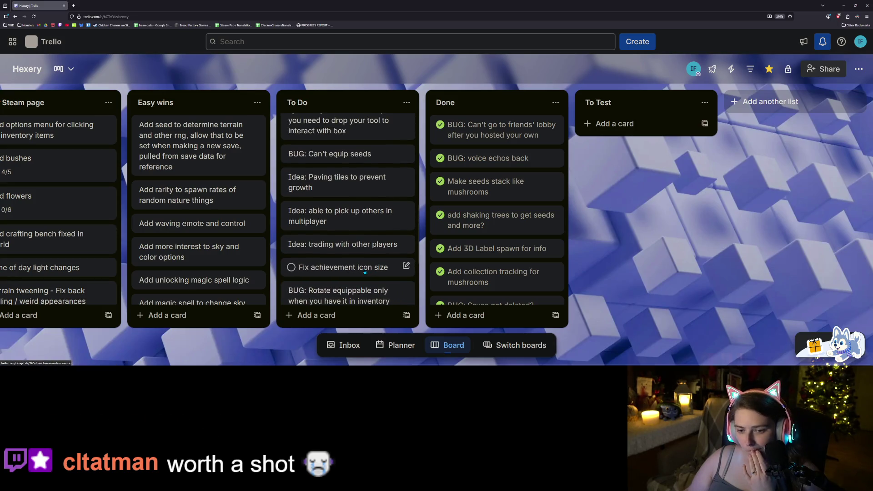
scroll(364, 270, "up", 2)
scroll(361, 257, "down", 2)
mouse_move(360, 252)
left_mouse_down()
mouse_move(346, 228)
mouse_move(200, 132)
mouse_move(201, 186)
mouse_move(341, 251)
mouse_move(150, 277)
mouse_move(63, 301)
mouse_move(71, 309)
mouse_move(61, 309)
mouse_move(110, 301)
left_mouse_up()
mouse_move(570, 222)
left_mouse_down()
mouse_move(150, 327)
mouse_move(132, 295)
left_mouse_up()
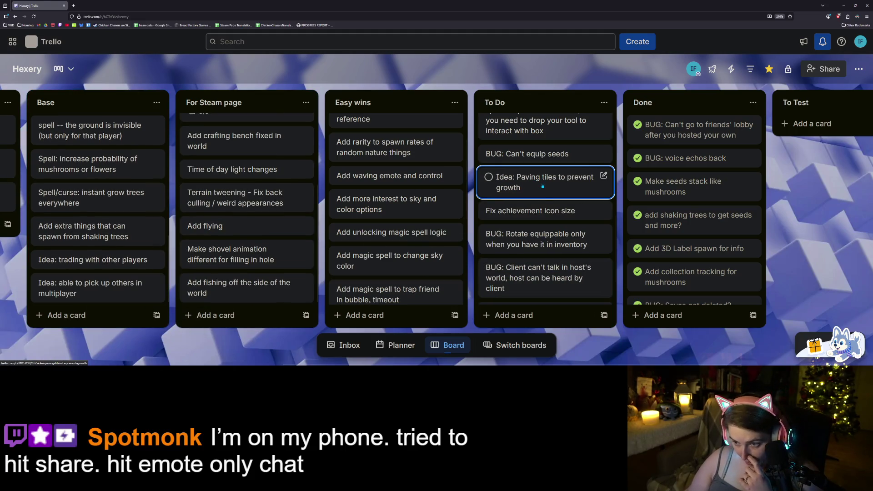
left_click_drag(543, 186, 110, 305)
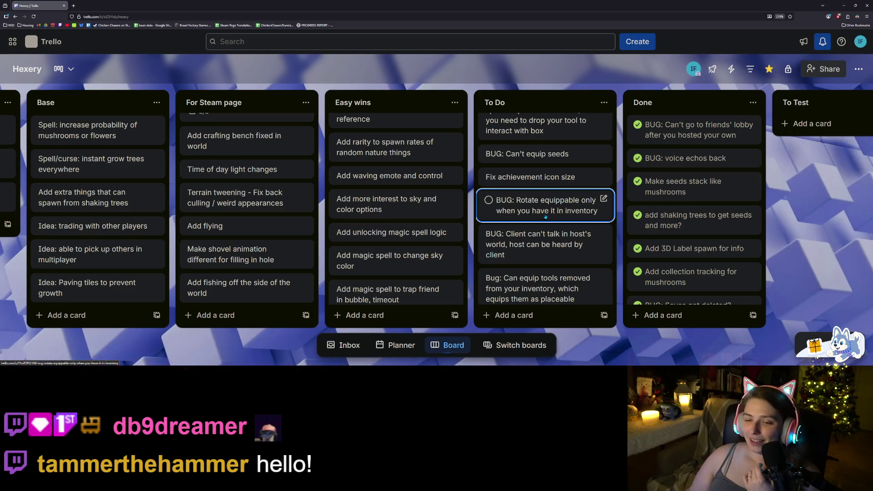
scroll(547, 236, "up", 3)
scroll(548, 236, "up", 4)
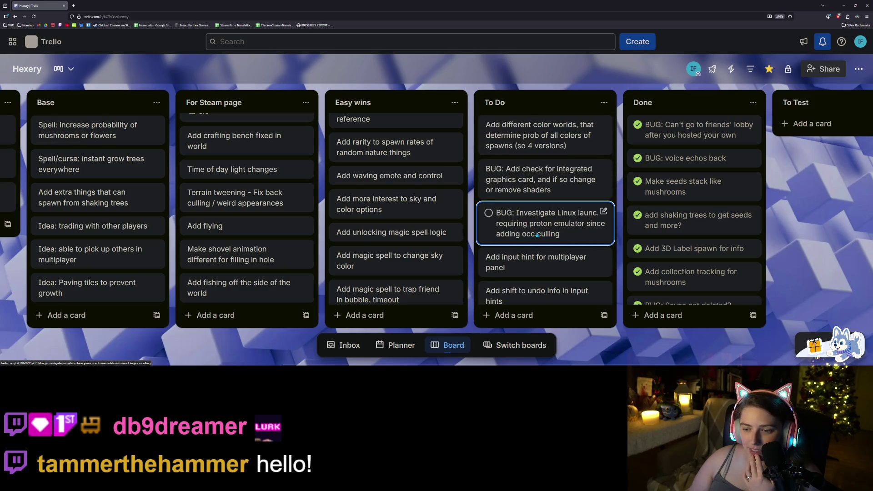
scroll(577, 258, "down", 1)
Move 'Add different color worlds' to Easy wins and put the input hint, shift-to-undo and jump info cards atop To Do
scroll(578, 257, "up", 1)
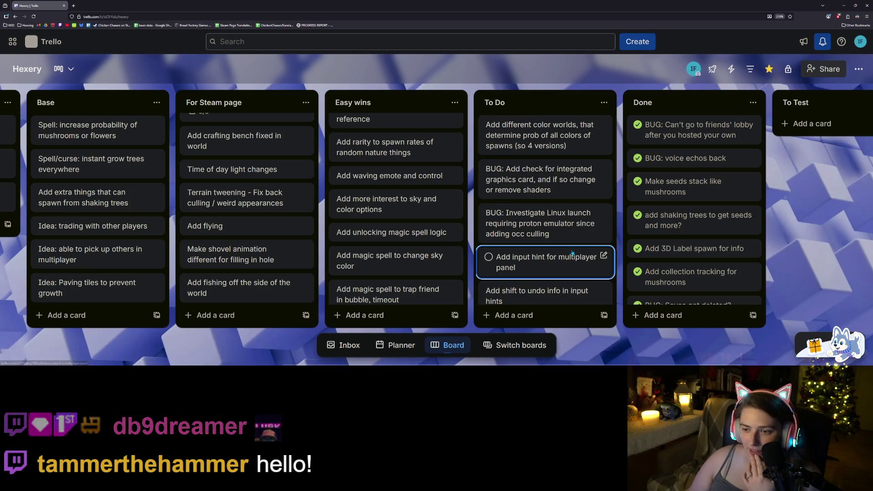
left_click_drag(562, 133, 342, 119)
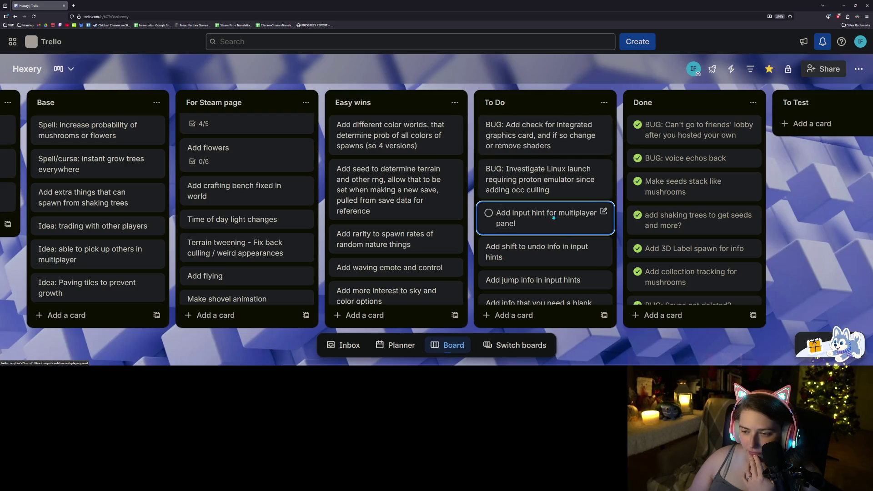
left_click_drag(546, 226, 546, 129)
left_click_drag(539, 236, 540, 163)
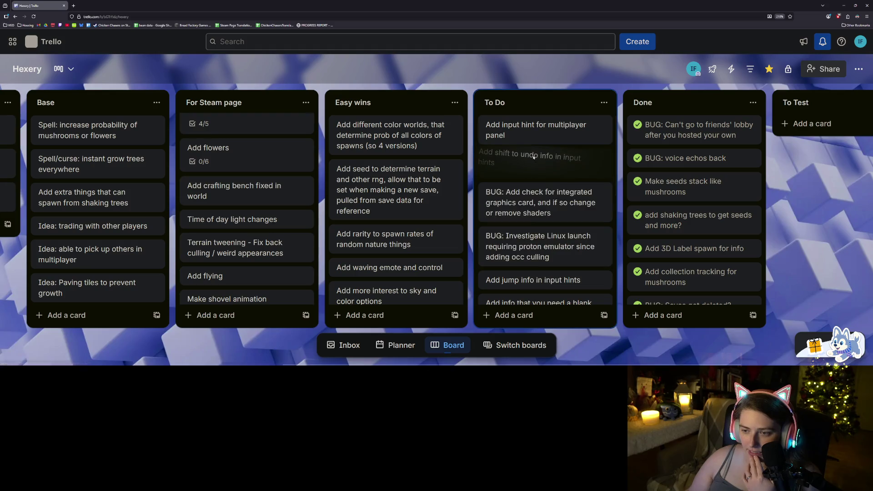
left_click_drag(539, 280, 539, 186)
Raise the achievement icon size card, put the blank space info card first, and lift the Can't equip seeds bug
scroll(568, 271, "down", 4)
scroll(567, 272, "down", 2)
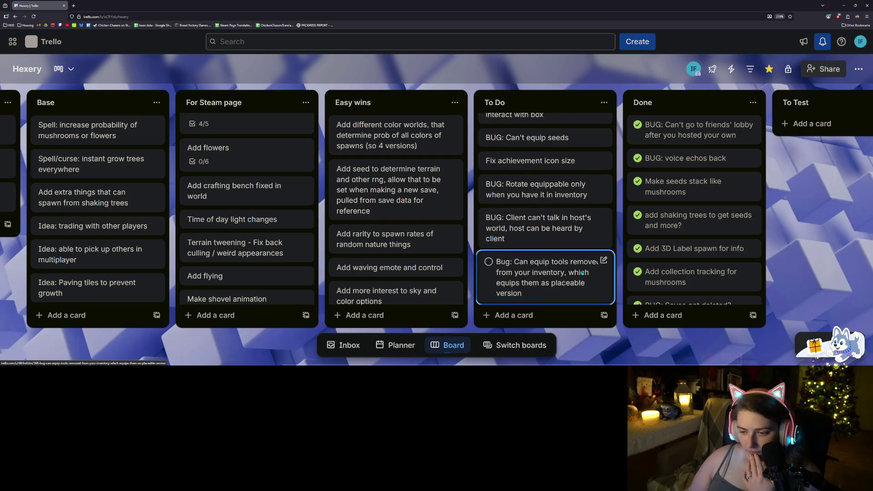
scroll(564, 269, "up", 1)
scroll(551, 272, "up", 2)
mouse_move(549, 272)
left_mouse_down()
mouse_move(539, 141)
mouse_move(538, 216)
left_mouse_up()
scroll(546, 223, "down", 4)
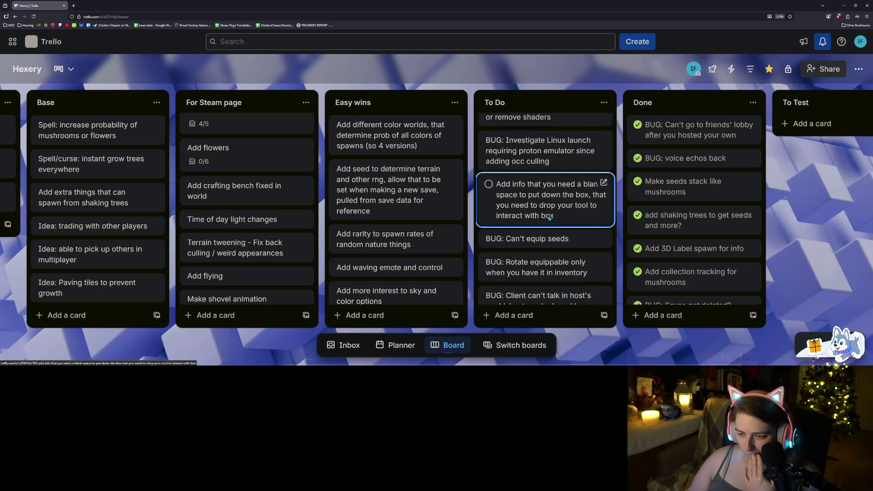
left_click_drag(550, 219, 545, 127)
scroll(548, 234, "down", 4)
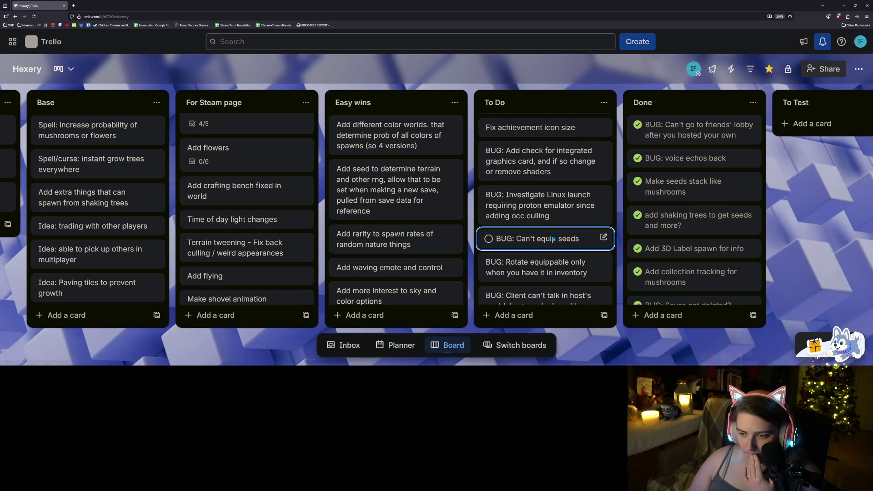
scroll(550, 237, "down", 1)
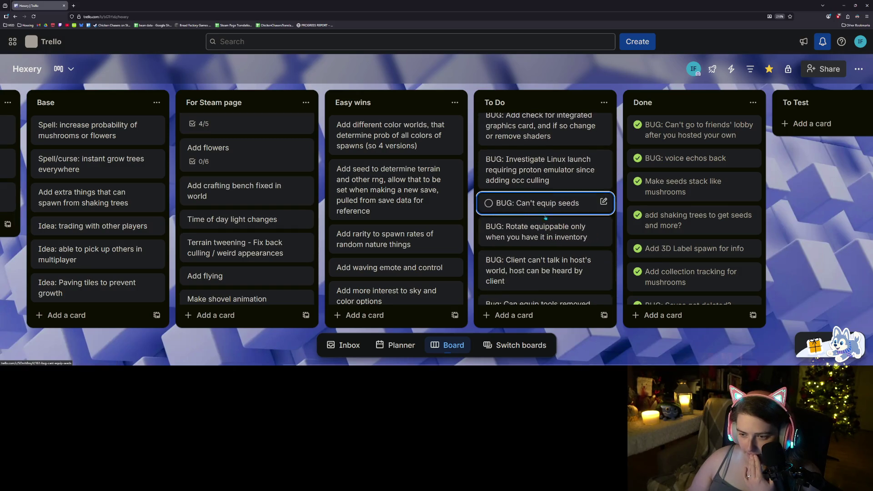
mouse_move(551, 204)
left_mouse_down()
mouse_move(557, 178)
mouse_move(553, 216)
left_mouse_up()
Move the Rotate equippable, Client can't talk and tools-removed bugs higher in To Do, then minimize the browser
scroll(551, 219, "down", 3)
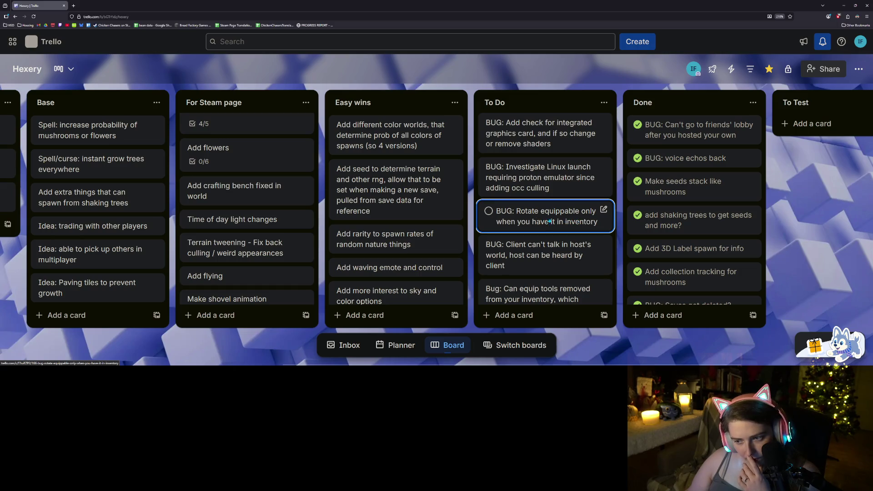
left_click_drag(527, 218, 530, 172)
scroll(559, 218, "down", 2)
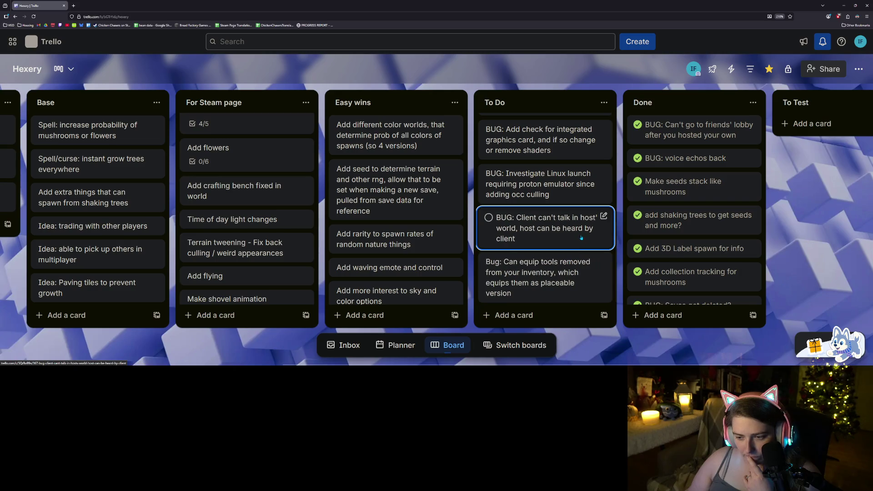
mouse_move(558, 227)
left_mouse_down()
mouse_move(552, 173)
mouse_move(555, 214)
left_mouse_up()
scroll(567, 287, "down", 1)
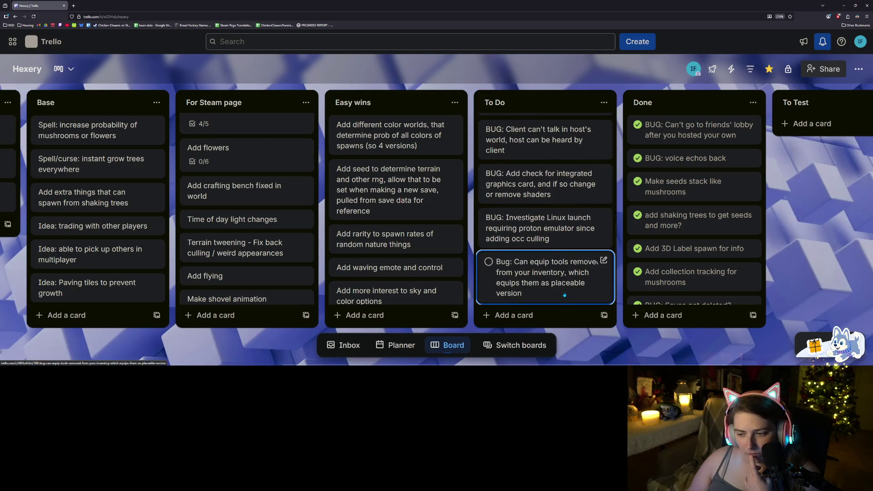
mouse_move(579, 295)
left_mouse_down()
mouse_move(568, 155)
mouse_move(568, 182)
mouse_move(571, 173)
left_mouse_up()
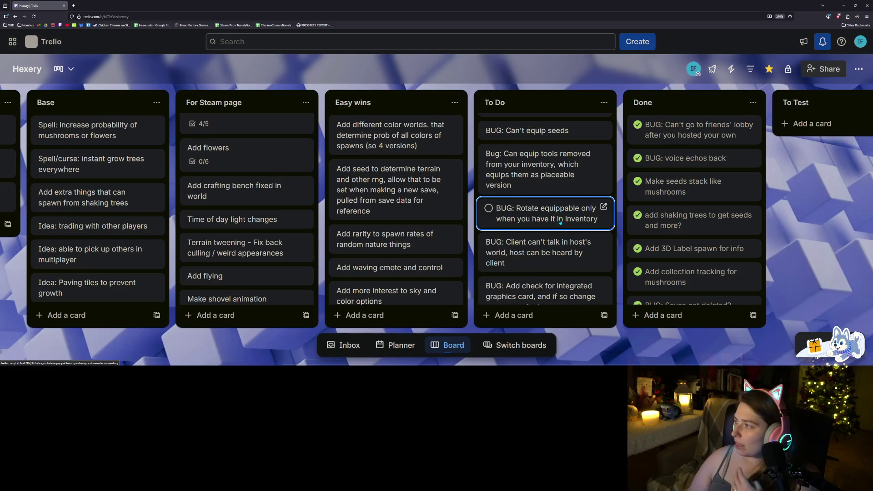
scroll(568, 232, "down", 2)
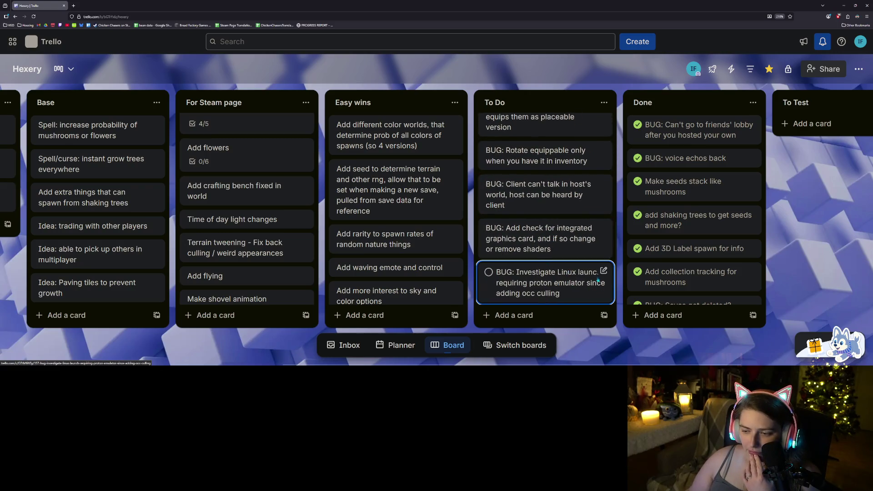
scroll(543, 266, "up", 5)
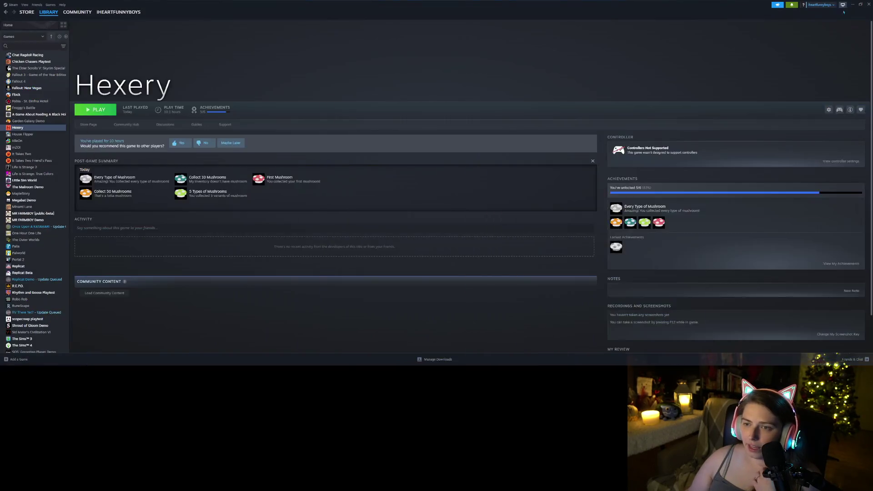
left_click(844, 6)
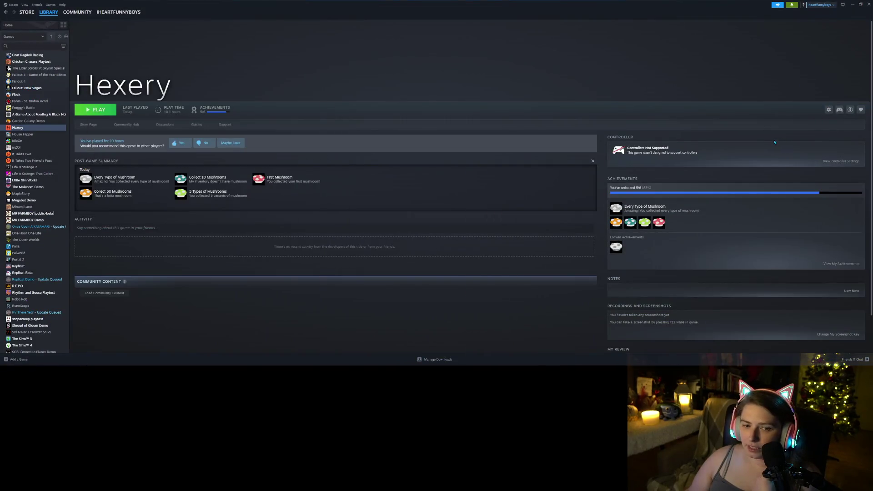
Minimize Steam and open Discord's hexery-feedback-forum channel
left_click(852, 4)
scroll(581, 113, "up", 5)
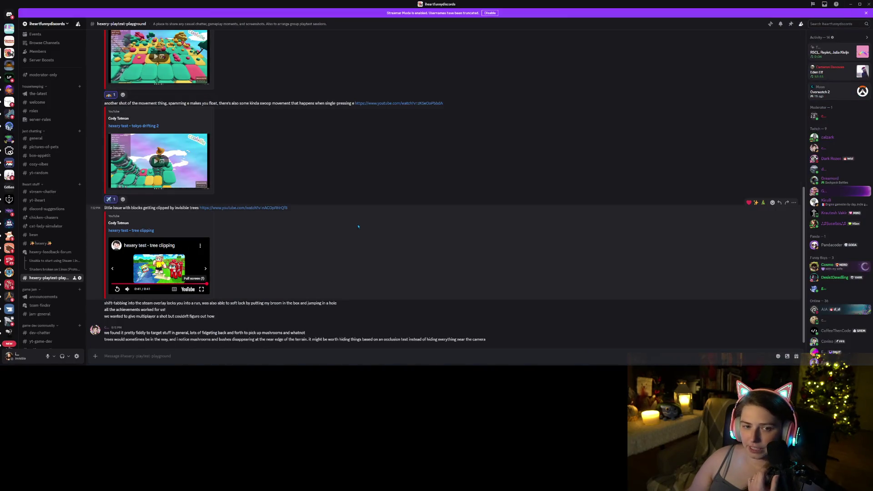
scroll(306, 234, "up", 3)
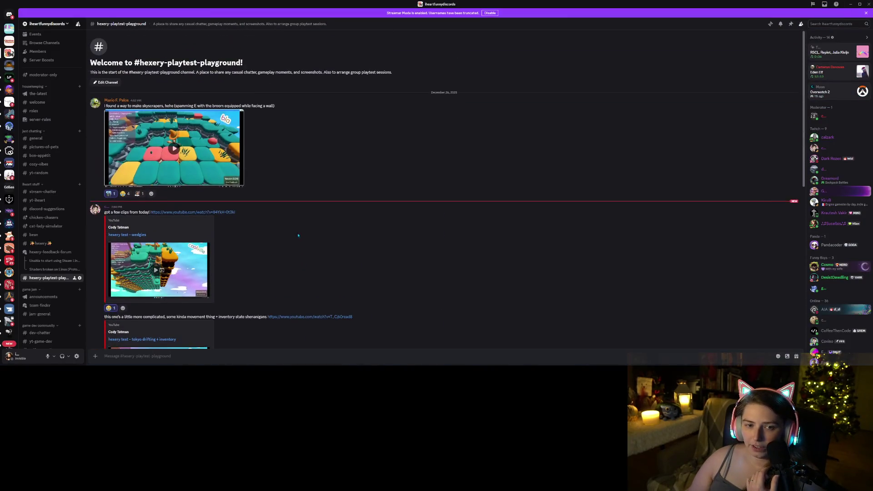
scroll(306, 235, "down", 7)
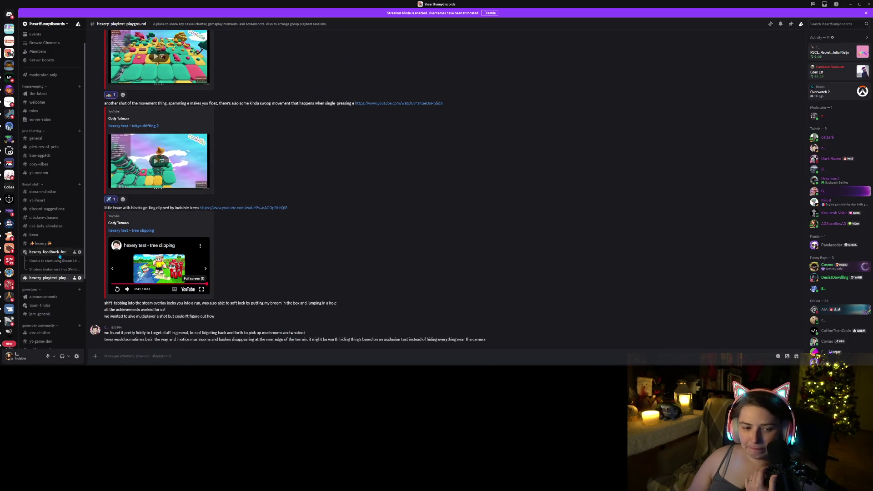
left_click(57, 254)
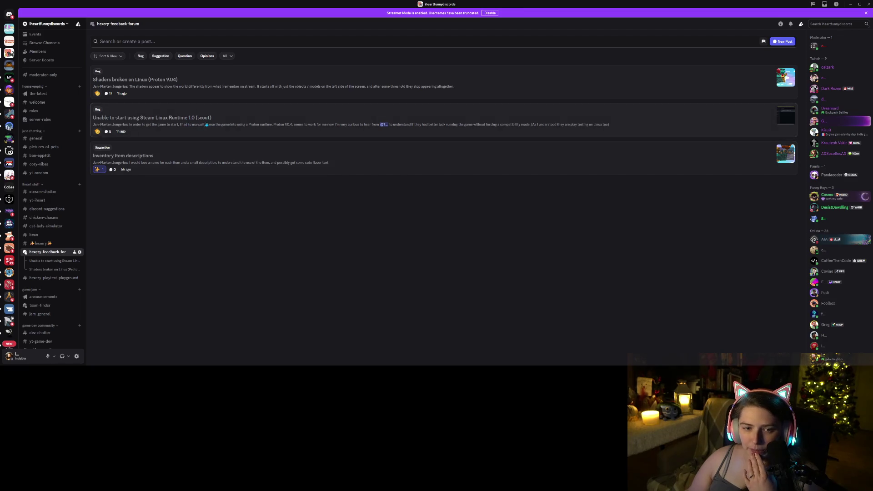
View the 'Unable to start…' thread, then open the 'Shaders broken on Linux (Proton 9.04)' thread
left_click(222, 119)
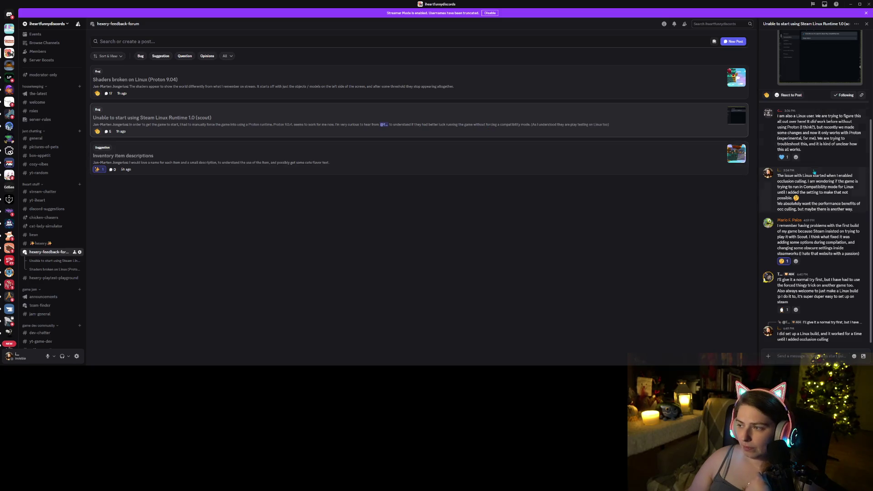
scroll(814, 173, "up", 5)
scroll(820, 182, "down", 3)
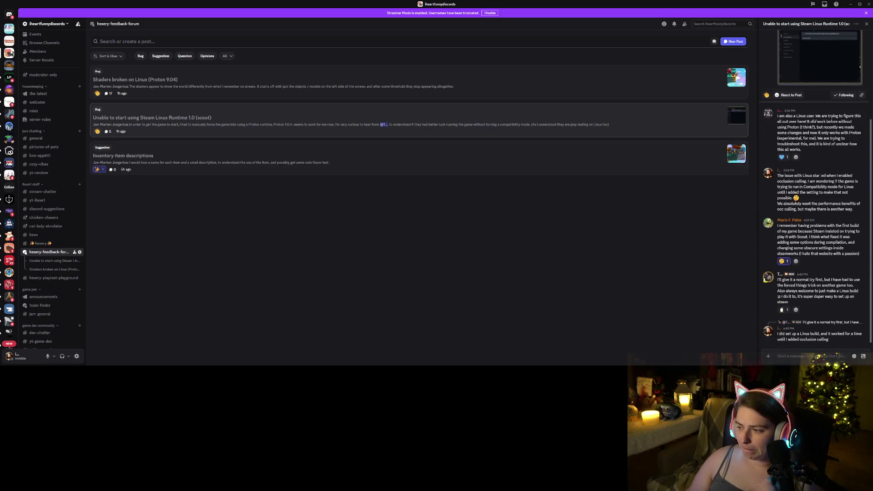
left_click(190, 87)
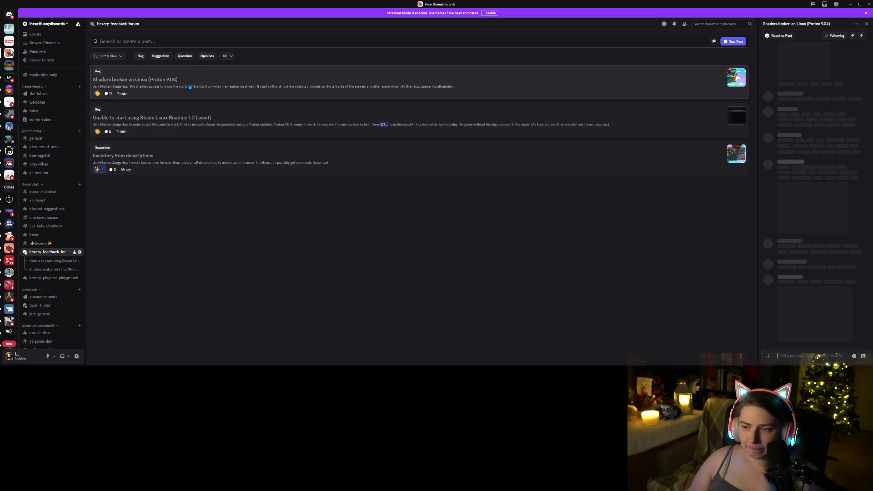
scroll(819, 255, "up", 6)
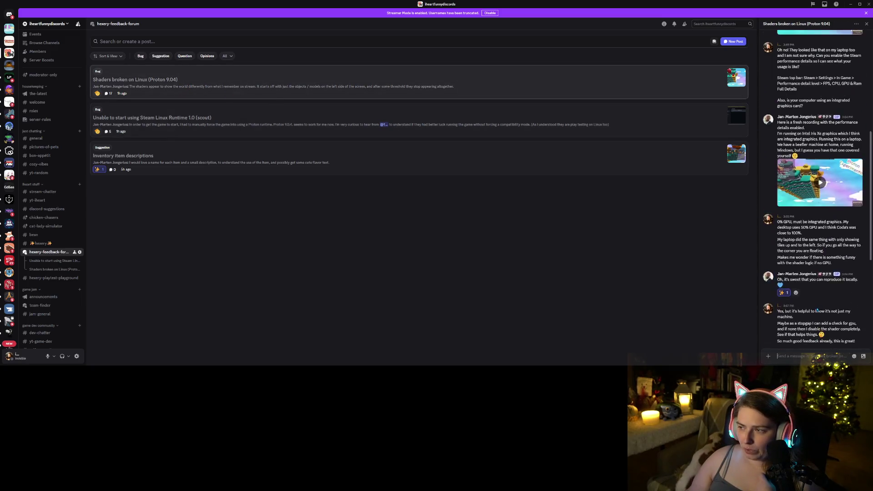
left_click(820, 234)
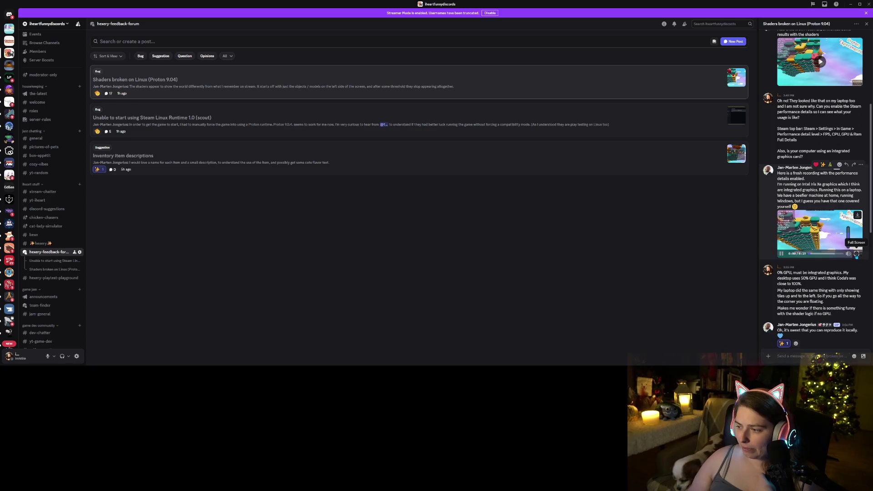
left_click(858, 253)
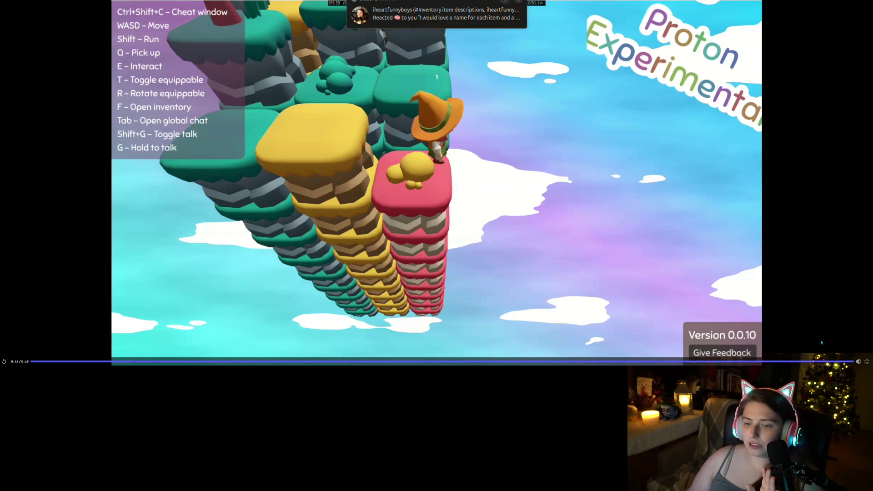
left_click(867, 362)
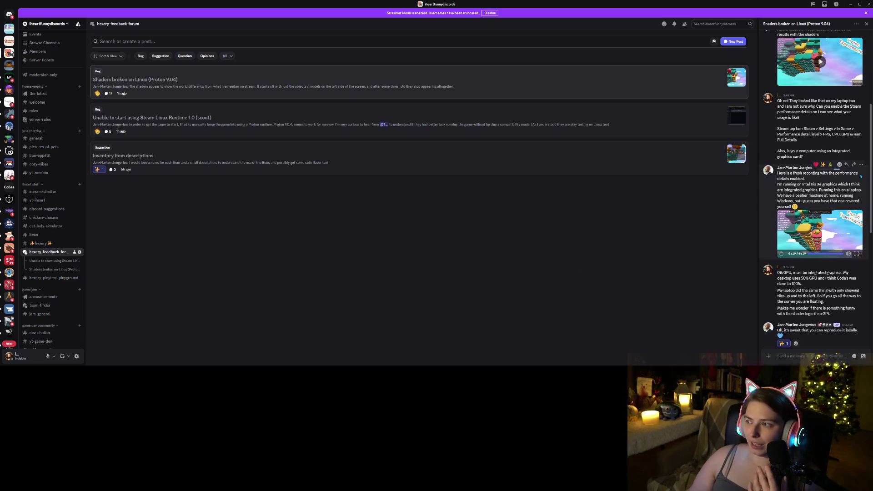
left_click(851, 5)
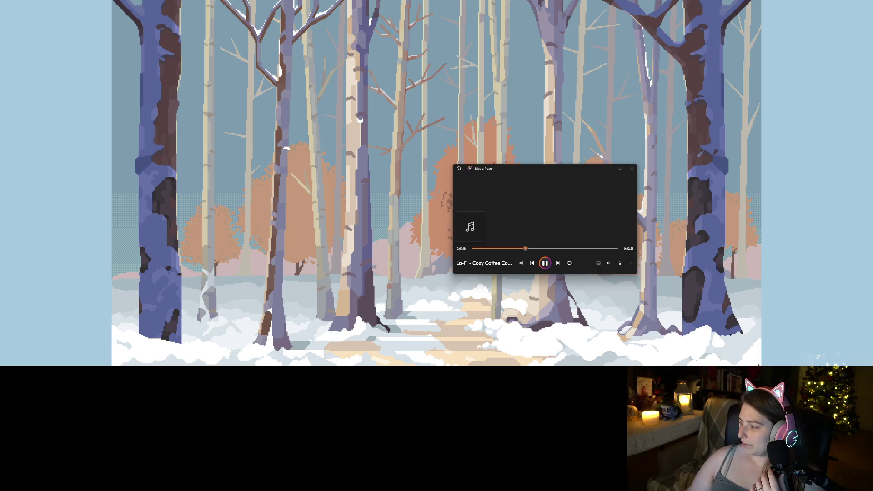
key("alt+Tab")
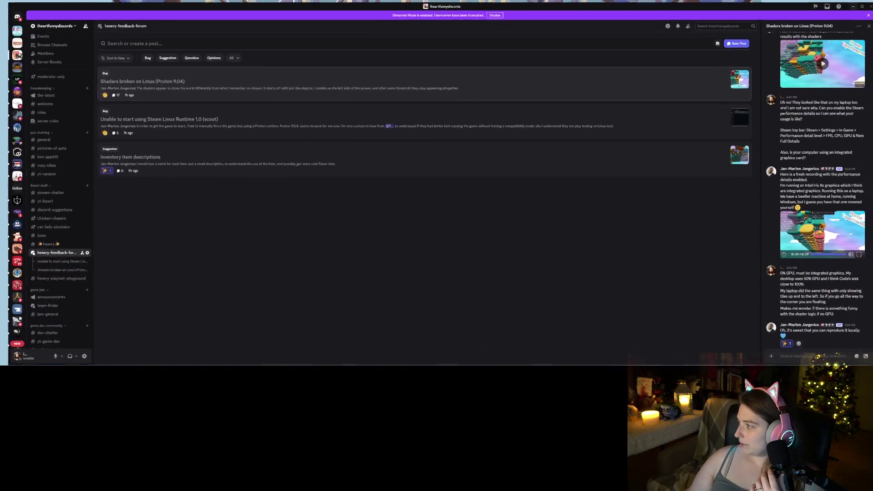
left_click(821, 62)
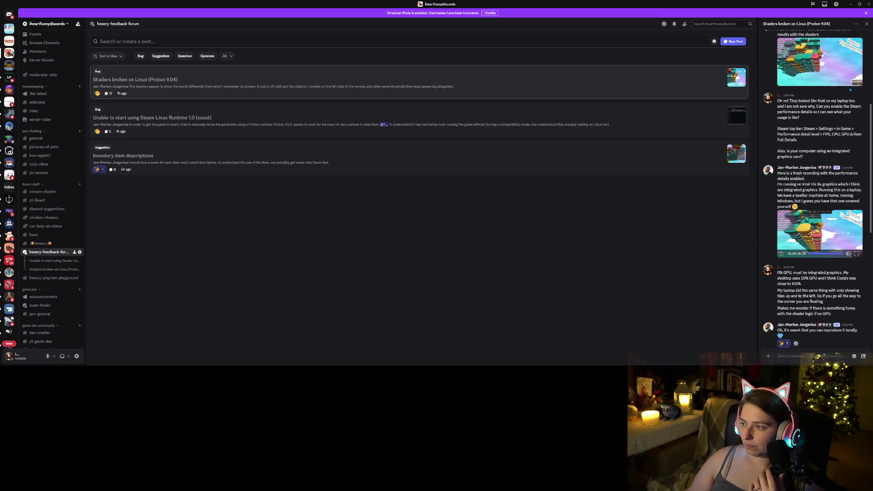
left_click(857, 82)
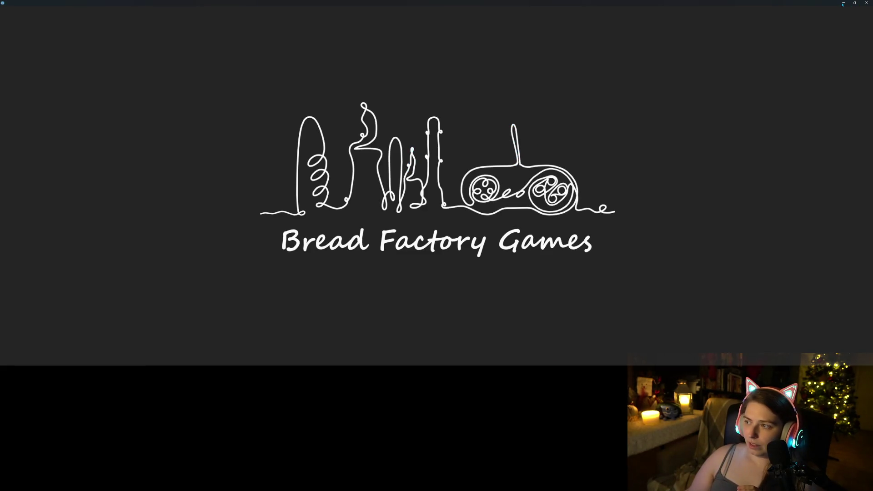
left_click(867, 3)
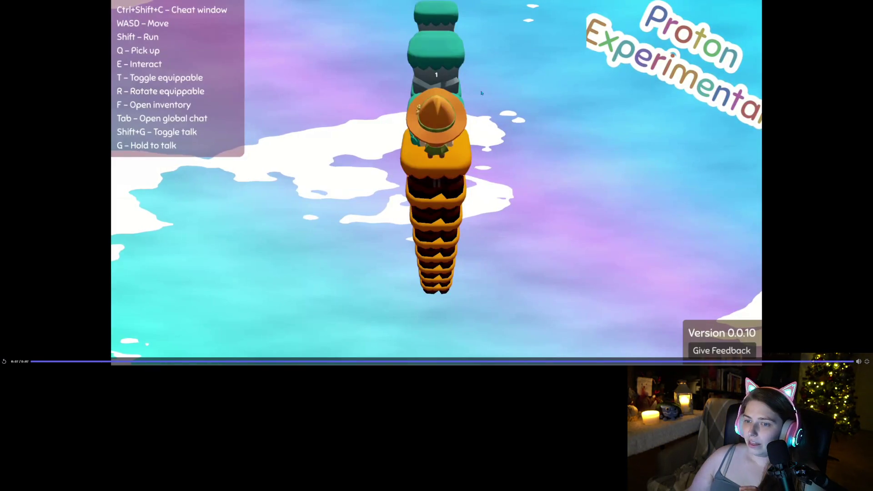
left_click(4, 362)
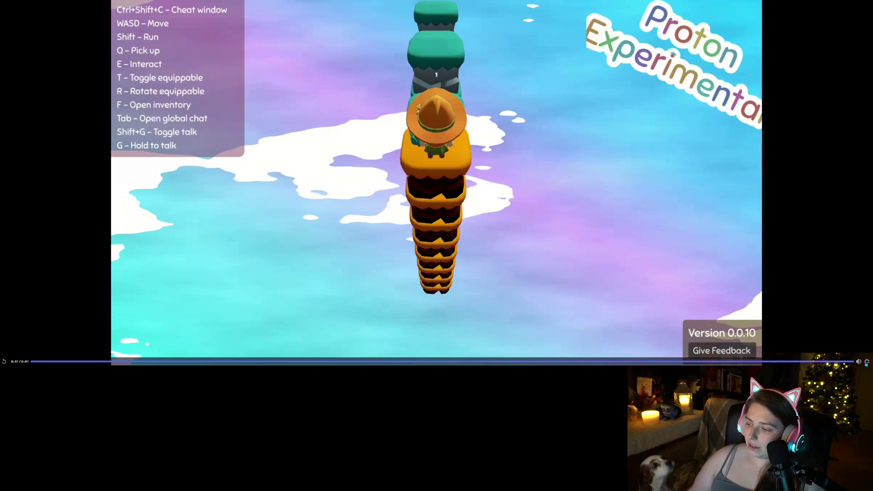
key("Escape")
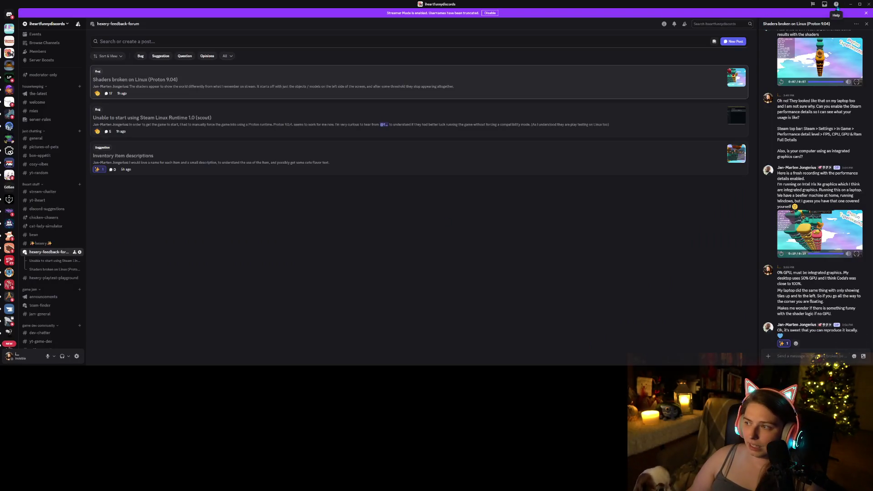
left_click(849, 5)
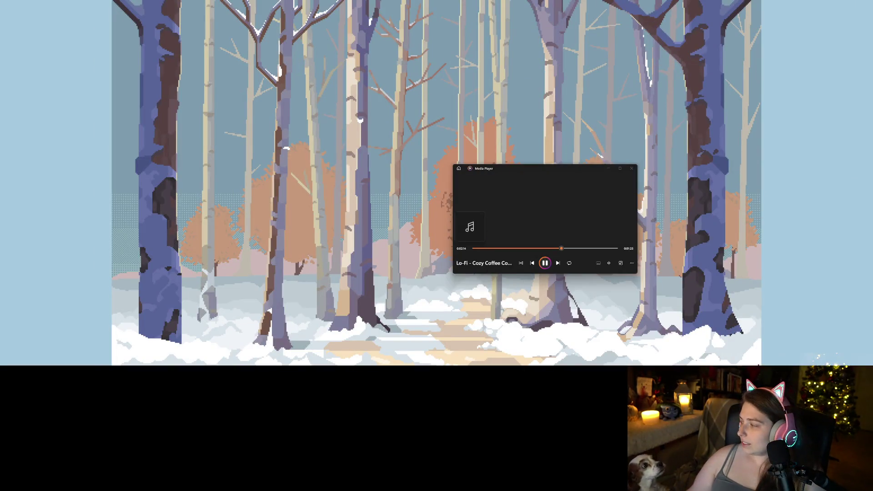
Switch back to the Godot editor and save the BushSeed scene from the bush_seed script
key("alt+Tab")
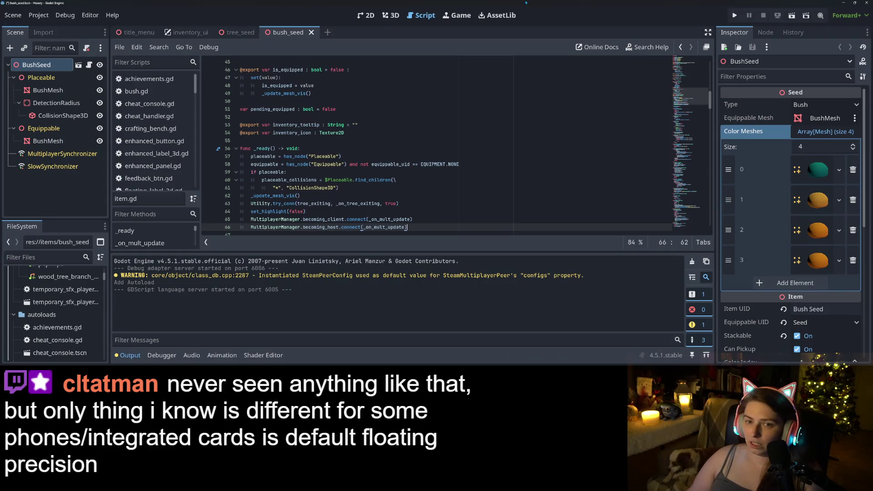
left_click(240, 141)
key("ctrl+s")
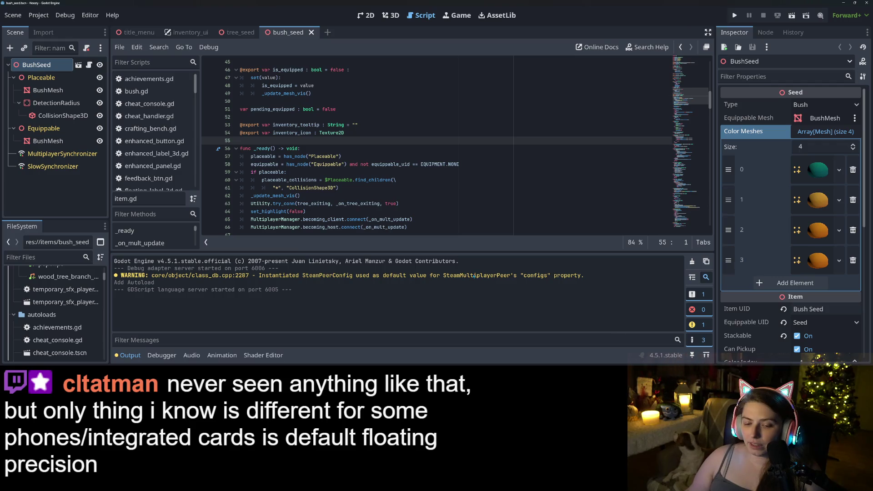
Open the ground shader in the Shader Editor, float it into its own window, and maximize it
left_click(258, 356)
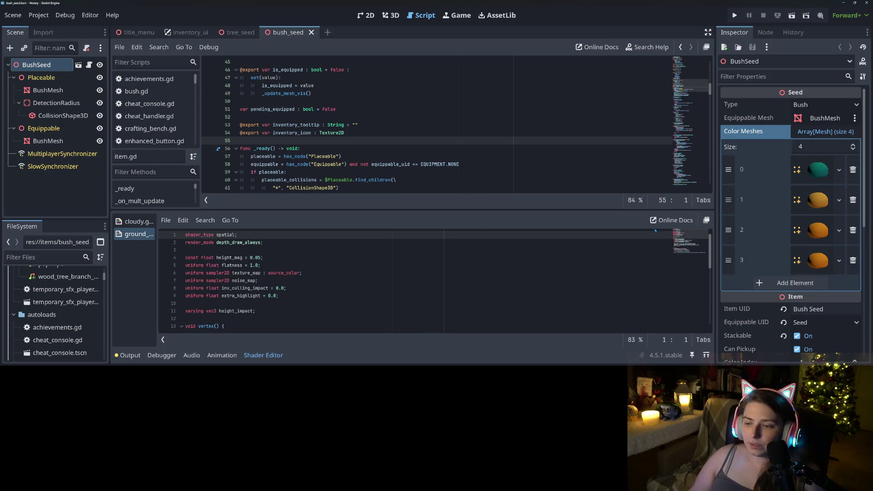
left_click(706, 220)
left_click(695, 210)
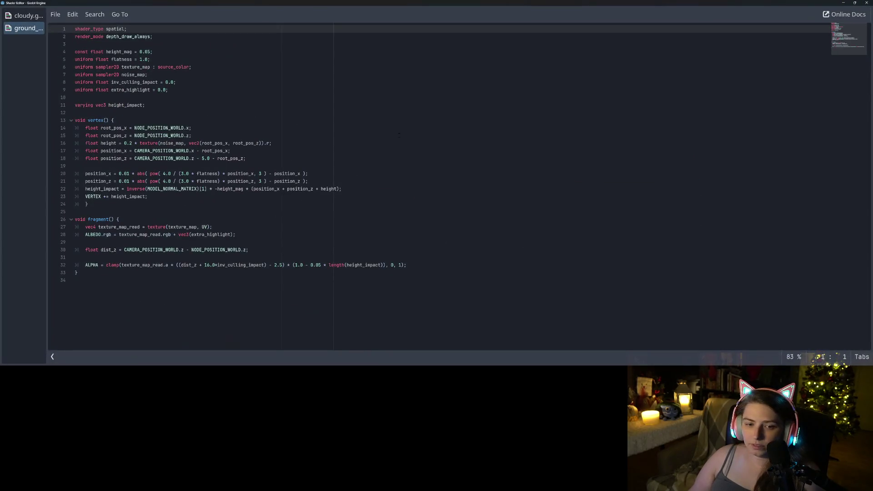
scroll(357, 144, "up", 4, "ctrl")
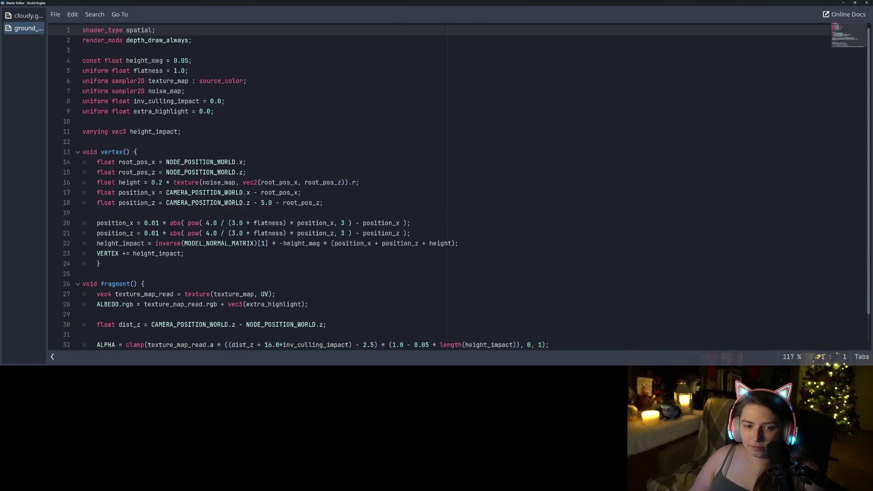
scroll(356, 145, "down", 2, "ctrl")
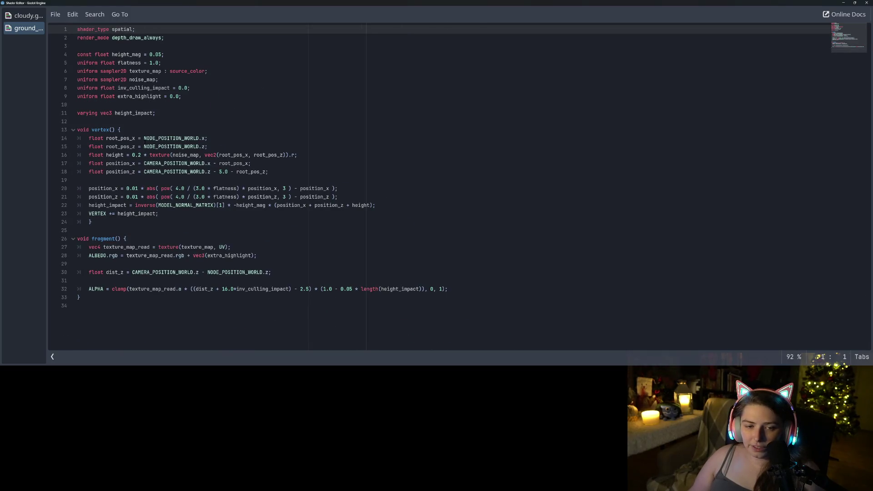
double_click(131, 113)
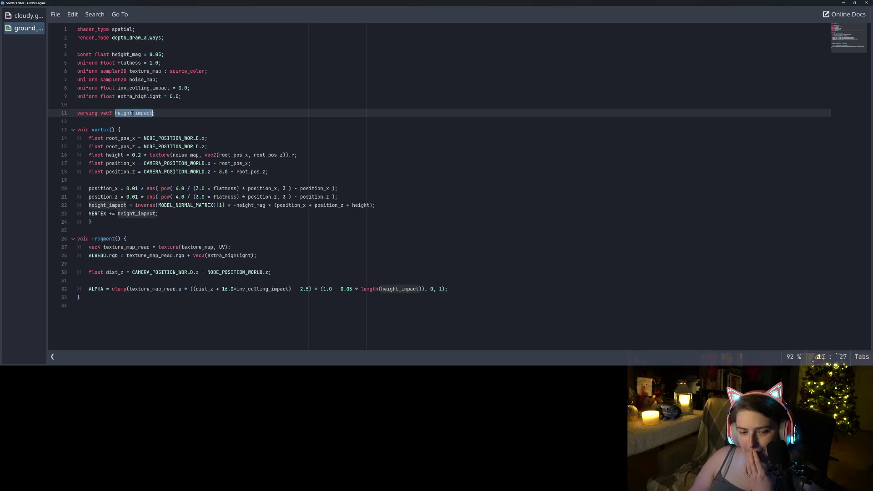
double_click(83, 114)
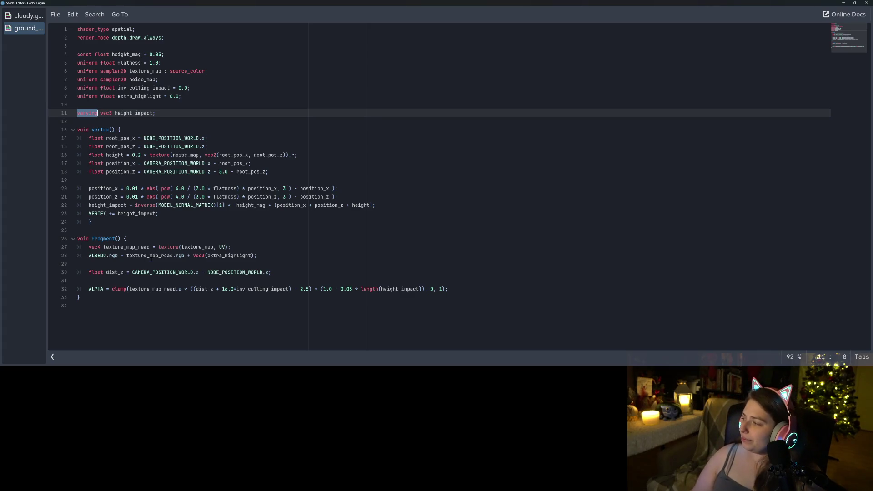
double_click(115, 272)
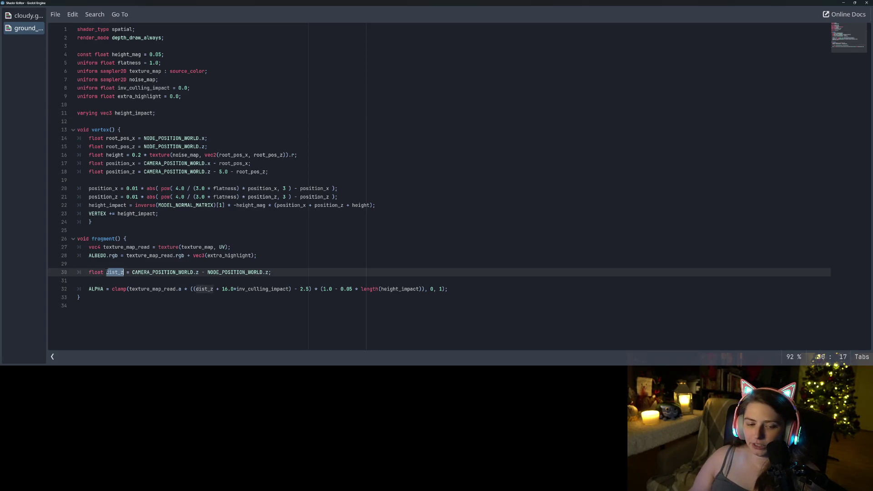
double_click(205, 289)
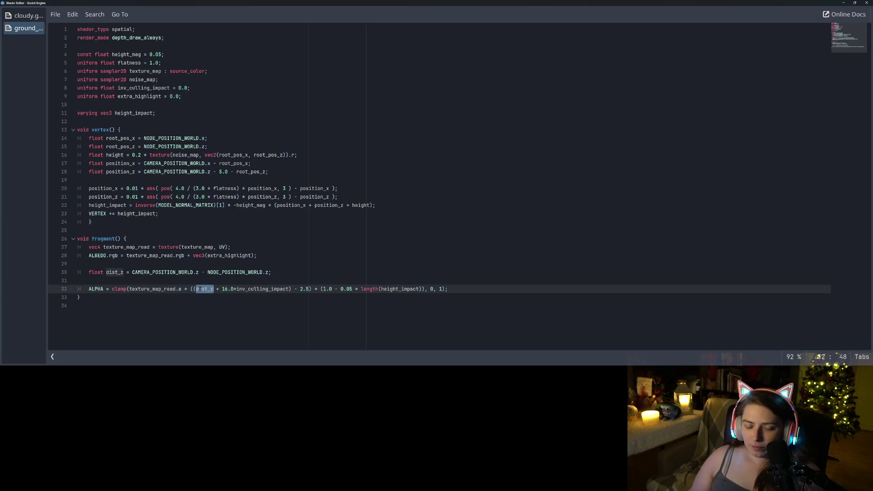
double_click(115, 272)
double_click(204, 289)
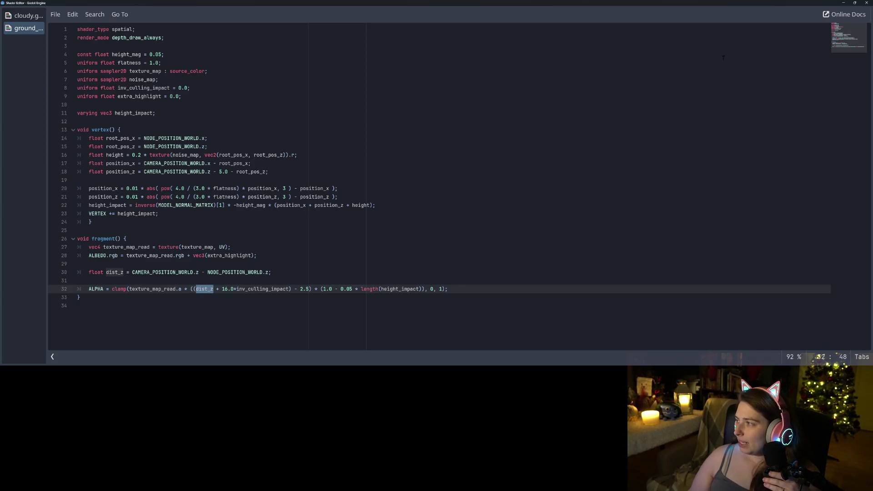
left_click(867, 3)
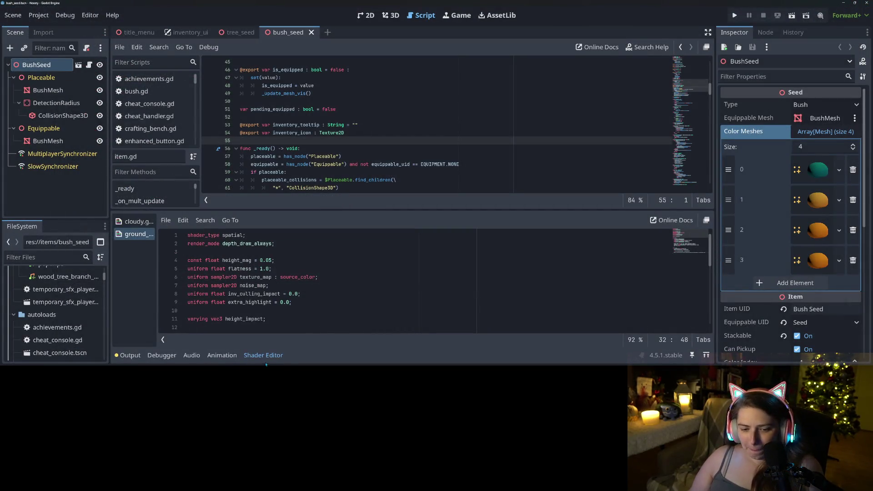
Close the shader panel, filter FileSystem for 'world', and open world.tscn in its own tab
left_click(246, 356)
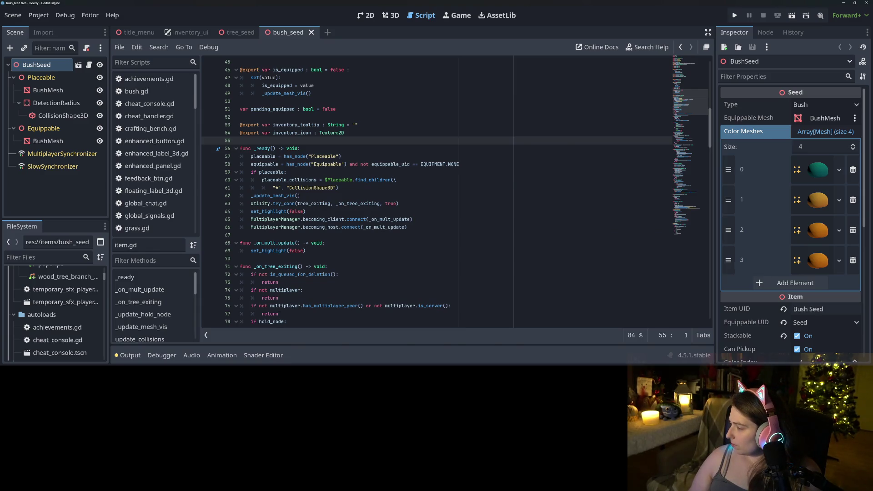
key("alt+Tab")
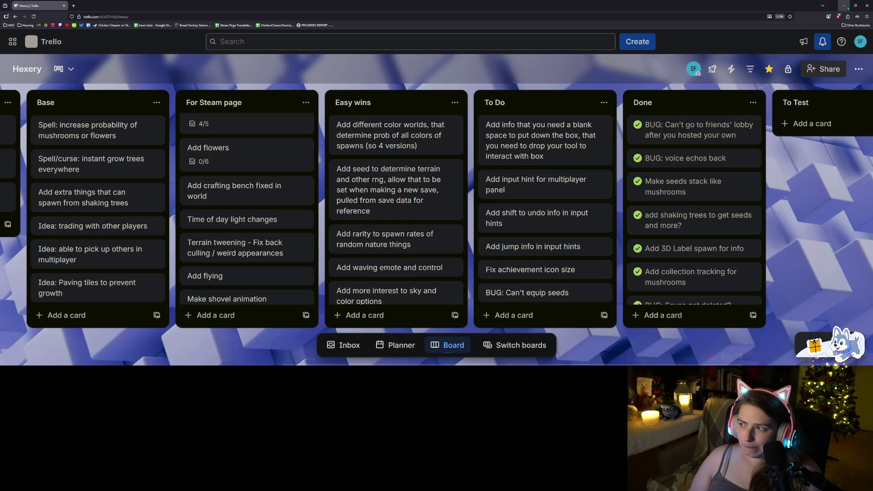
key("alt+Tab")
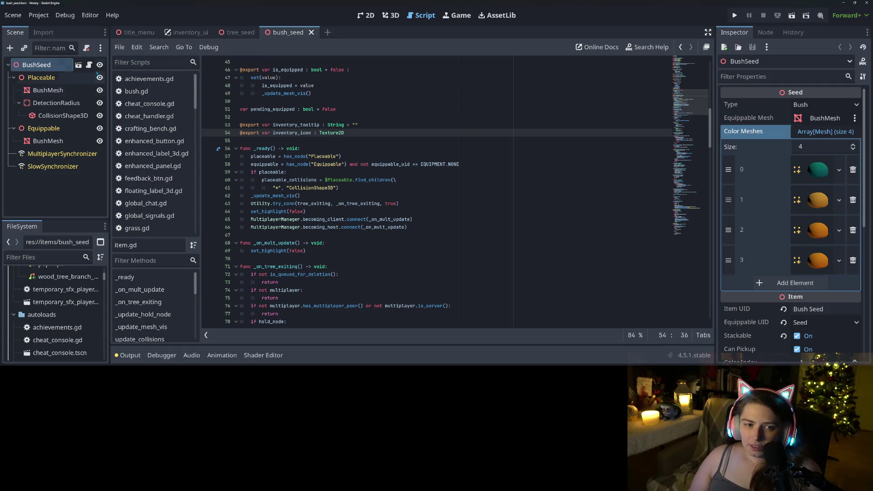
left_click_drag(62, 220, 62, 141)
left_click(59, 179)
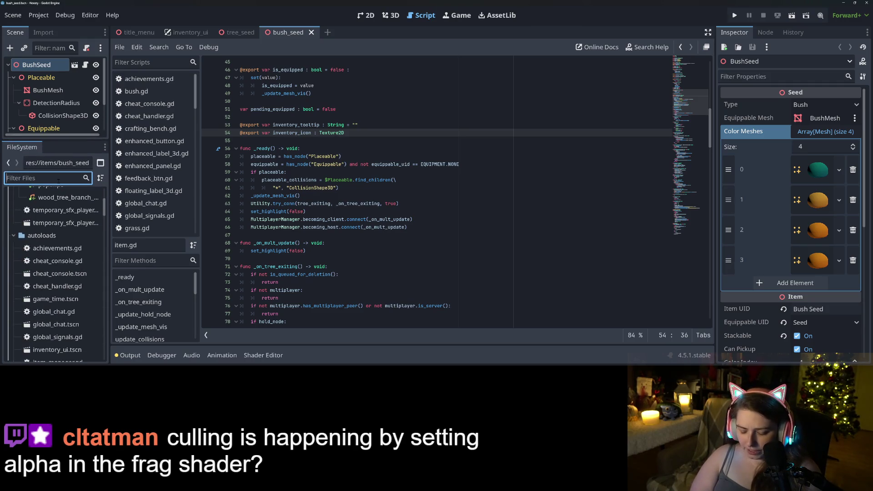
type("world")
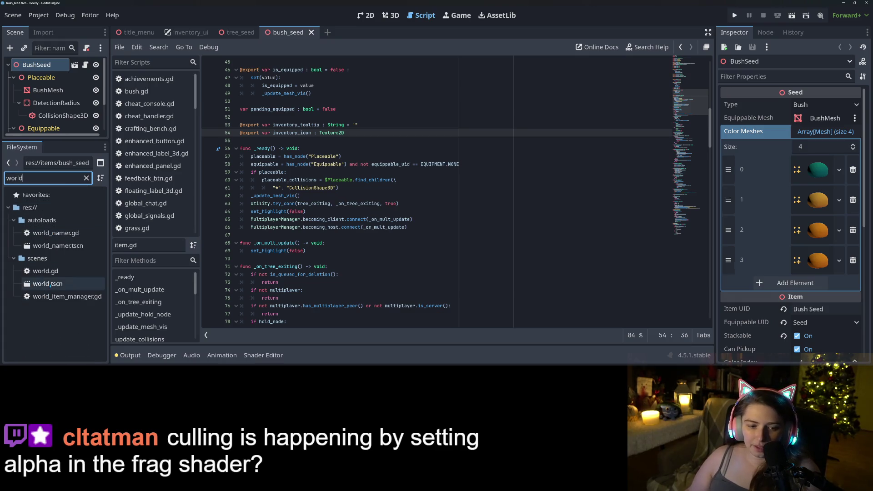
double_click(52, 284)
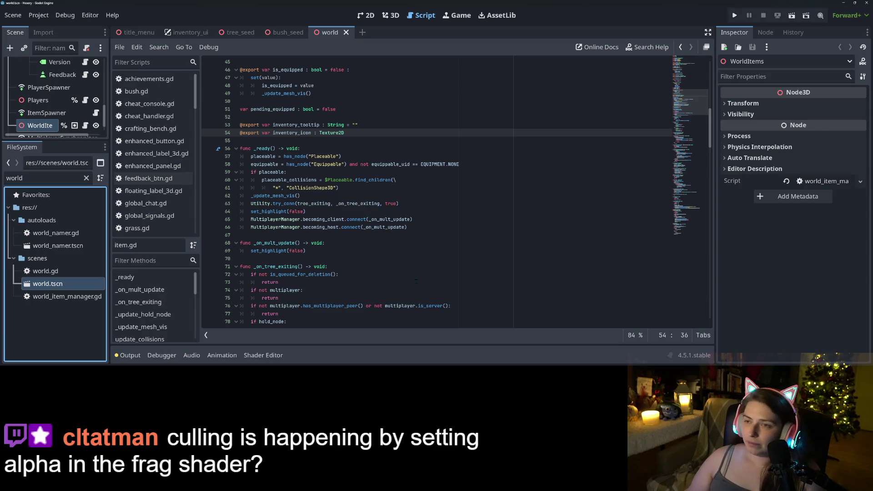
Review script lines 65–66, then select the ControlsLbl label in the world scene's 2D view
left_click(429, 222)
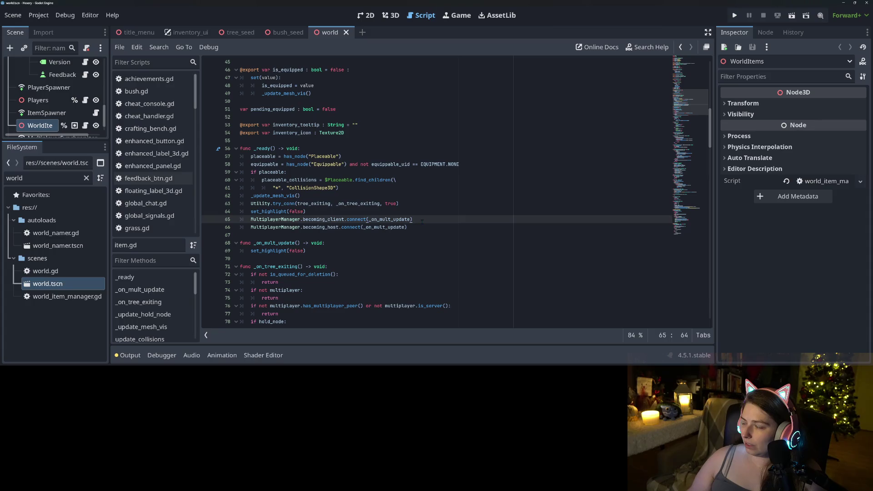
left_click(435, 230)
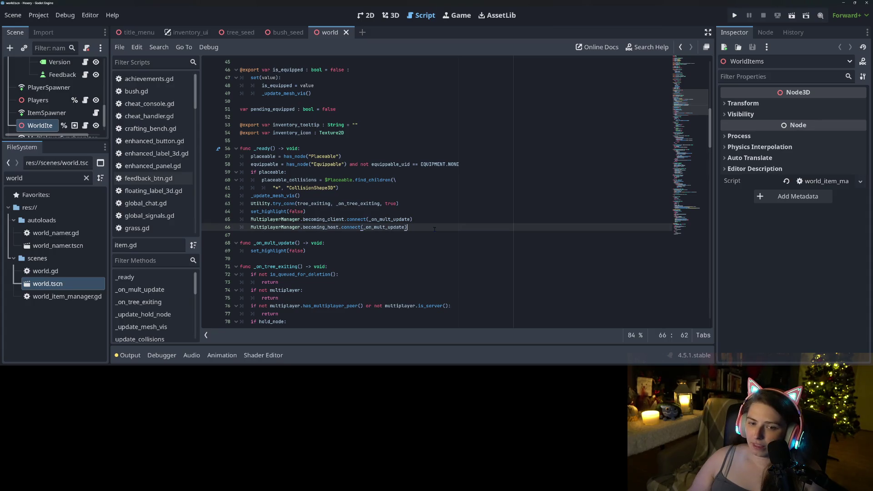
left_click(440, 222)
left_click(436, 226)
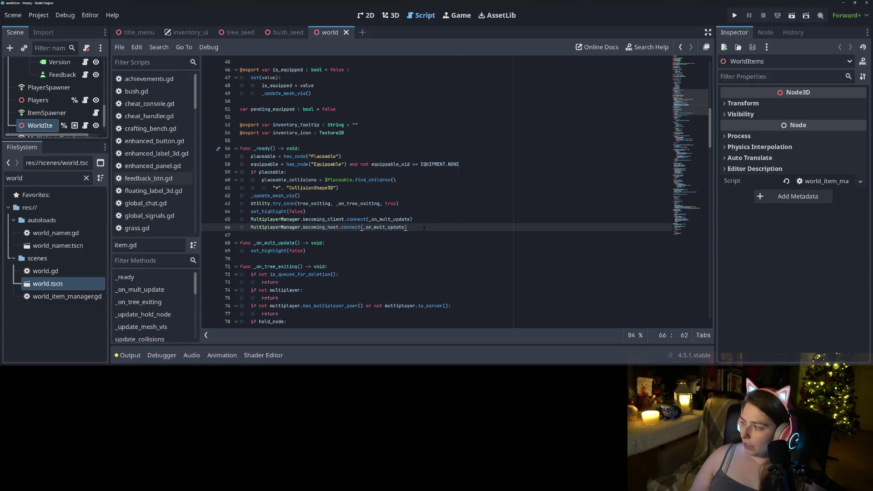
left_click(445, 246)
left_click(443, 231)
left_click(430, 244)
left_click(443, 232)
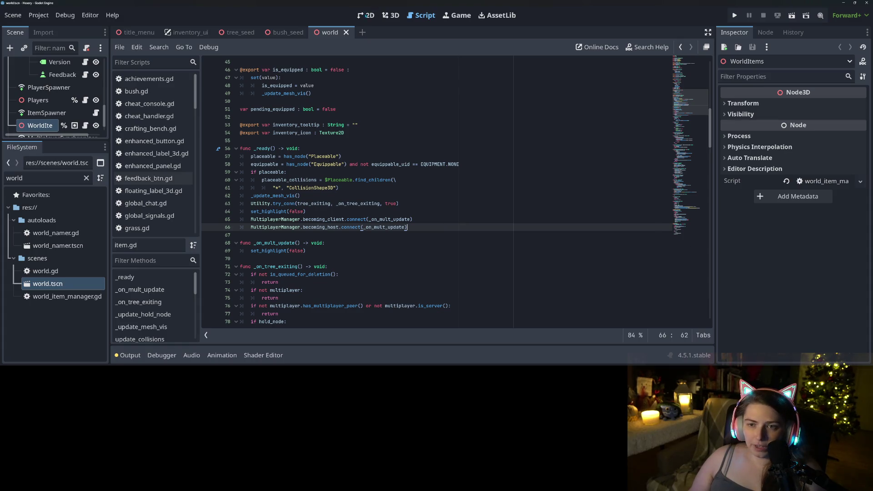
left_click(366, 15)
left_click(234, 133)
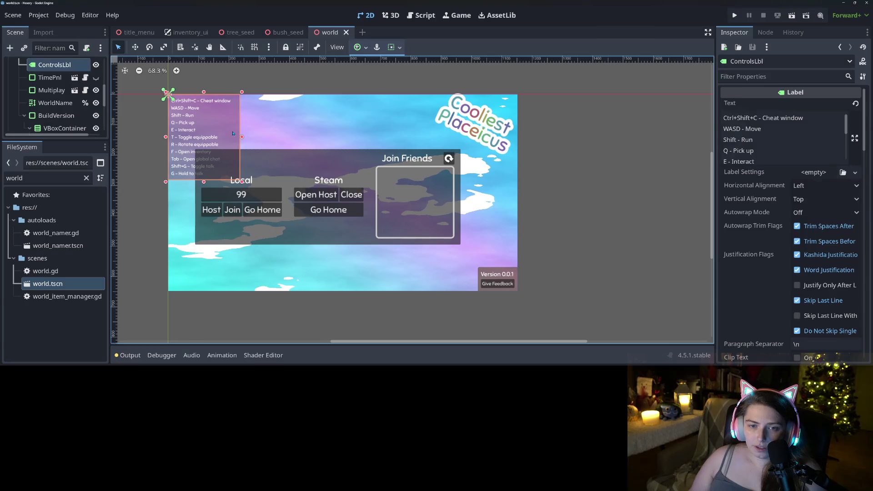
Add the reverse-tool, Space - Jump and M - multiplayer menu hints to ControlsLbl, removing the Ctrl+Shift+C line
scroll(795, 157, "down", 5)
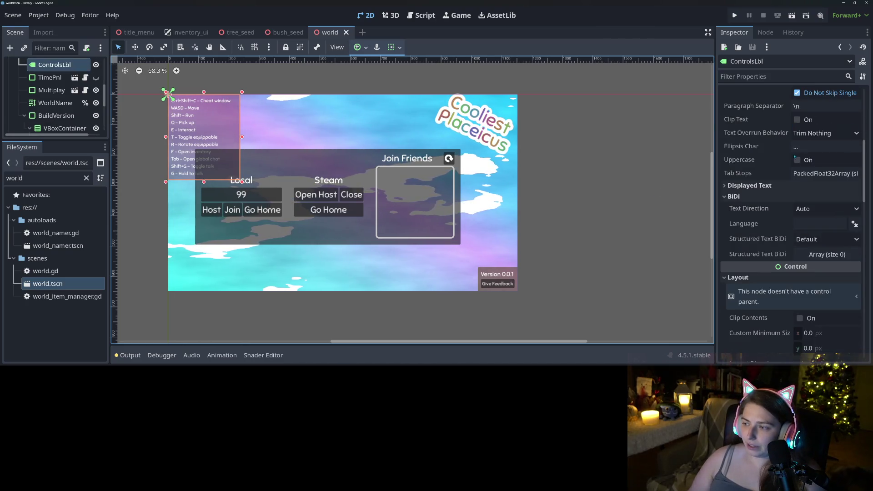
scroll(795, 157, "up", 5)
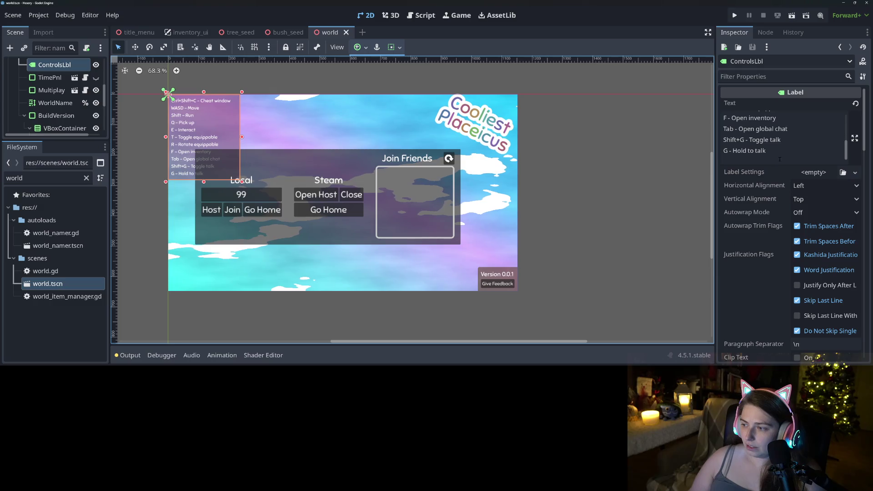
left_click(855, 138)
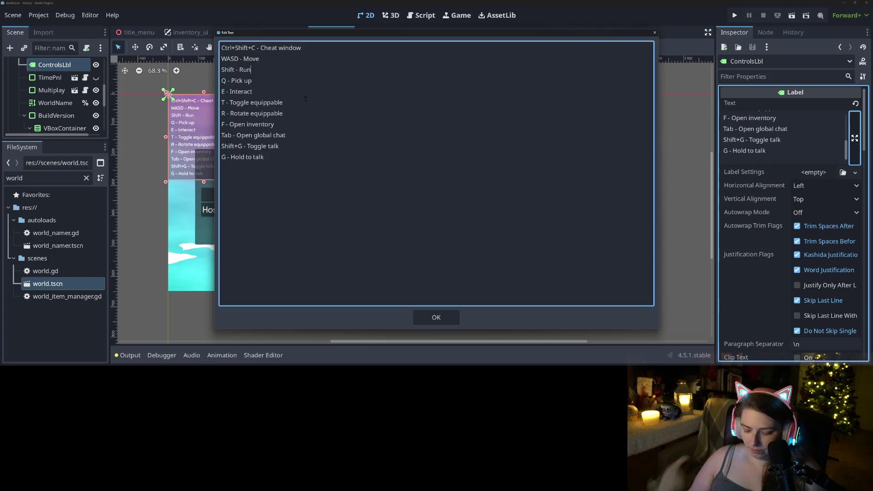
type(", reverse tool effect")
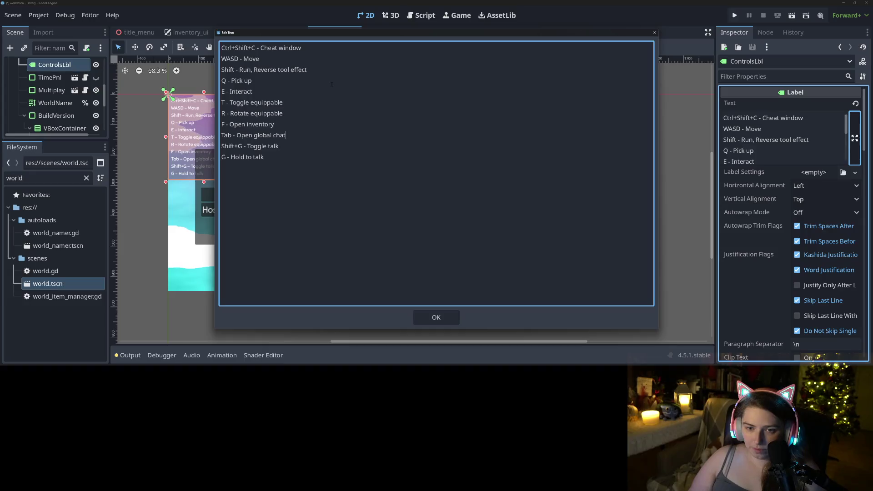
key("Return")
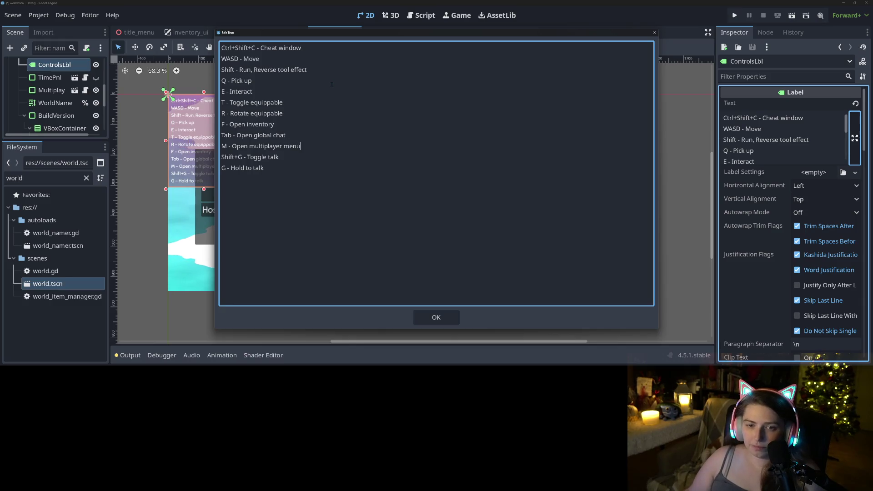
key("Return")
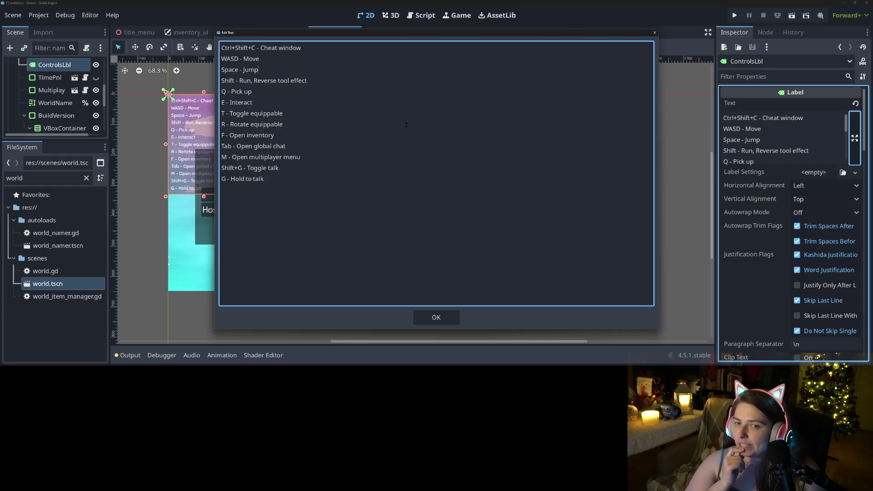
key("shift+Home")
key("Delete")
key("Delete")
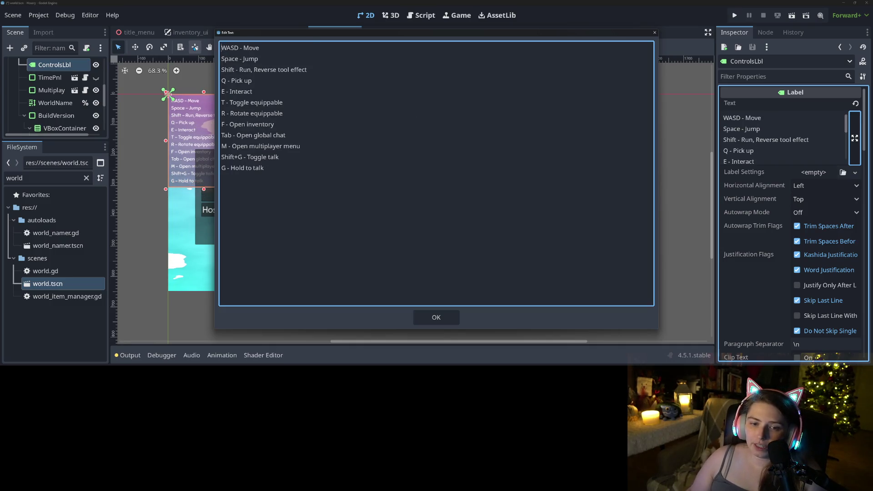
left_click(448, 315)
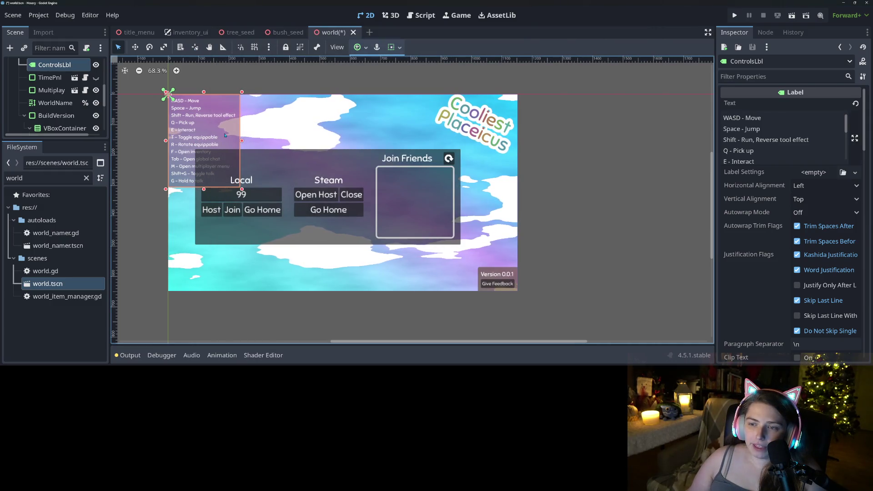
Move ControlsLbl down over the Local panel, anchor it top-left, and save the world scene
mouse_move(225, 135)
left_mouse_down()
mouse_move(240, 216)
mouse_move(305, 248)
mouse_move(348, 250)
mouse_move(406, 237)
mouse_move(313, 200)
mouse_move(291, 162)
mouse_move(339, 160)
left_mouse_up()
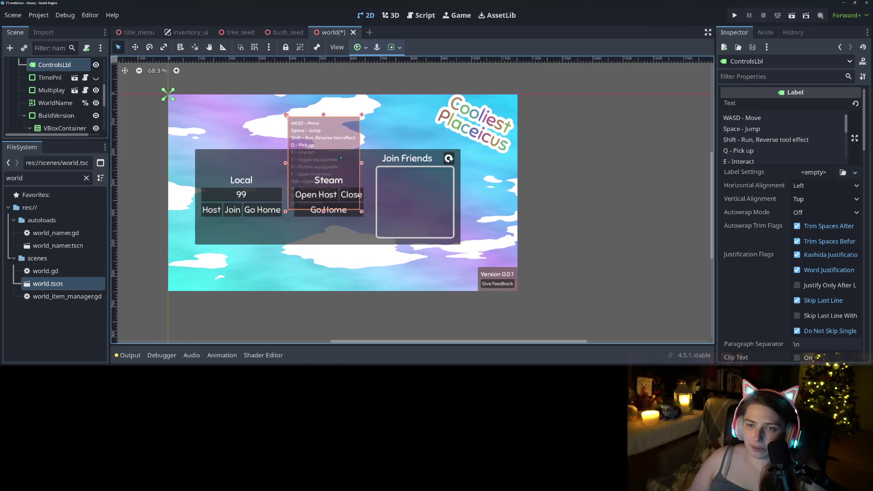
left_click(362, 47)
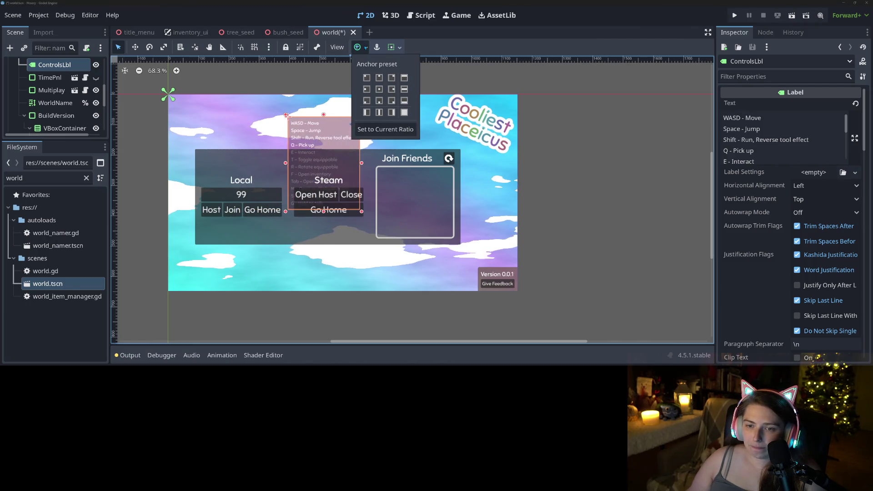
left_click(367, 79)
left_click(564, 178)
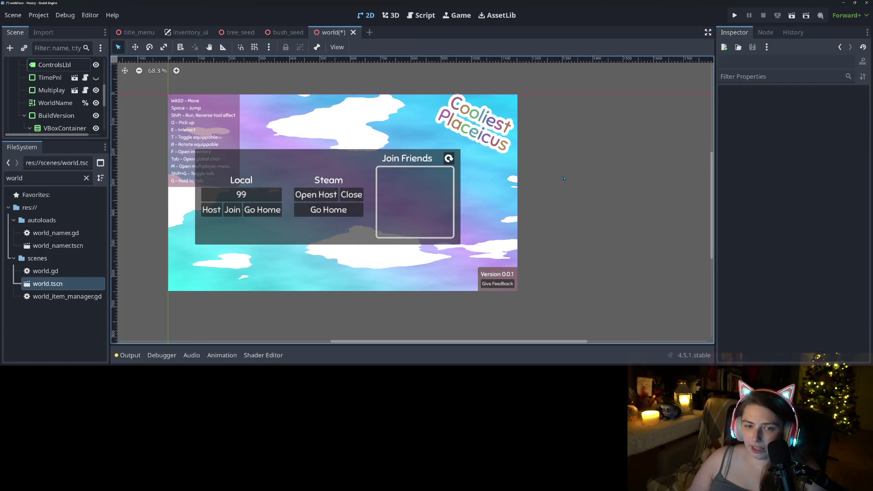
left_click(204, 136)
key("ctrl+s")
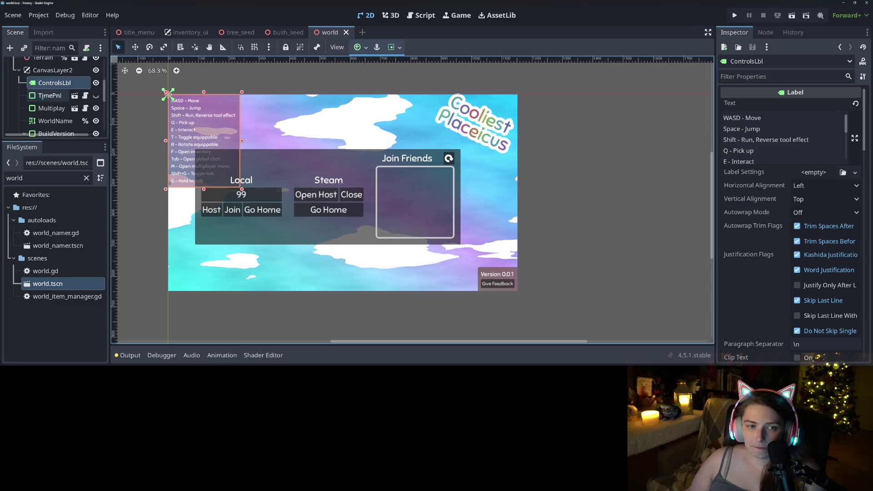
left_click_drag(59, 140, 59, 237)
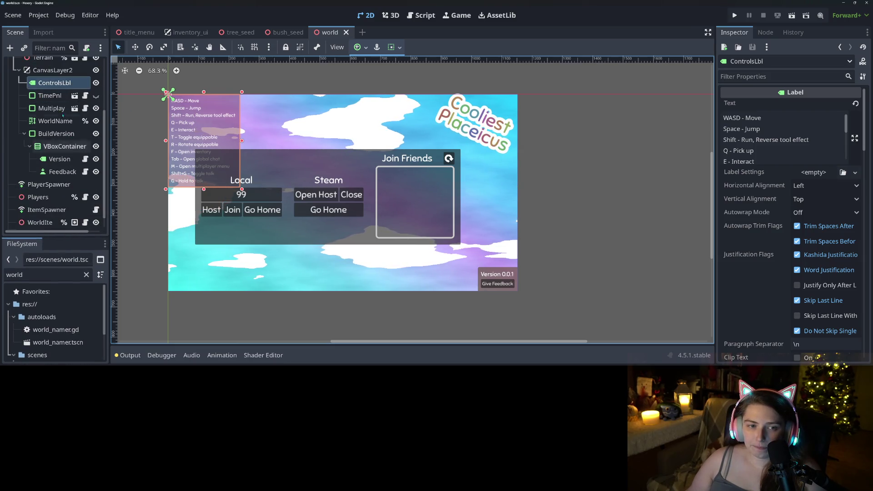
Attach a new Label script to ControlsLbl at res://ui/game_controls_lbl.gd and create it
right_click(67, 89)
key("Escape")
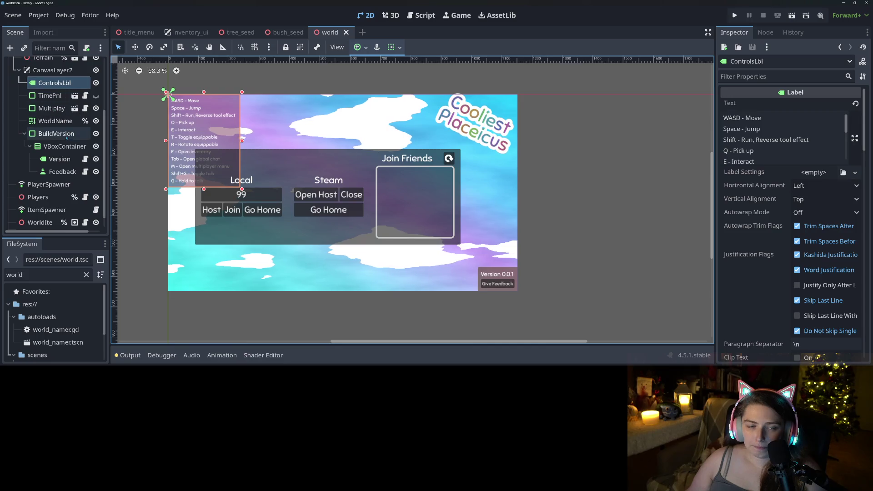
right_click(55, 83)
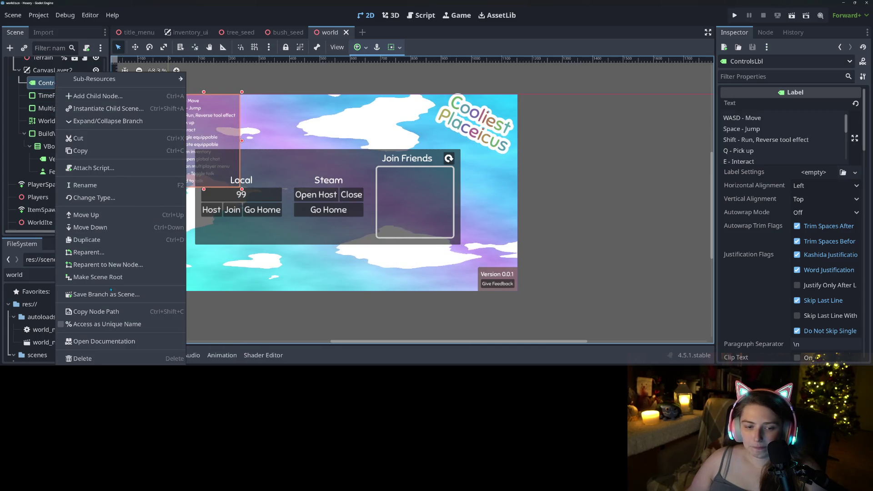
left_click(86, 168)
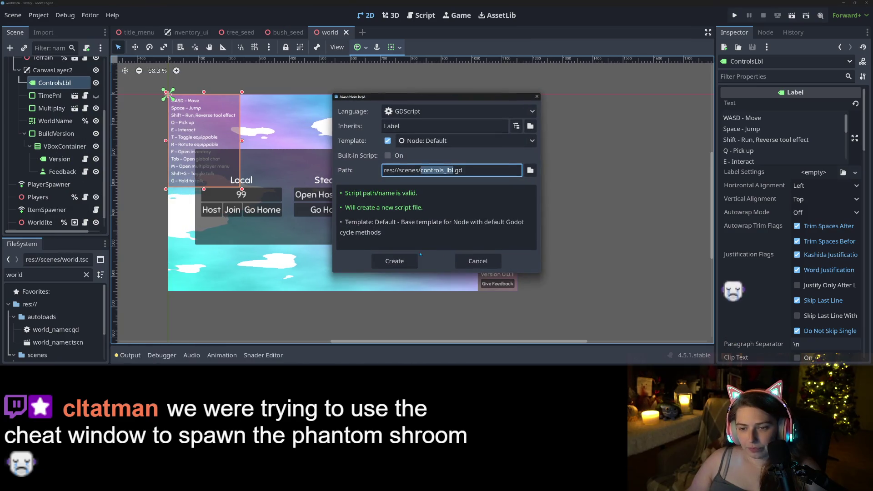
left_click(531, 170)
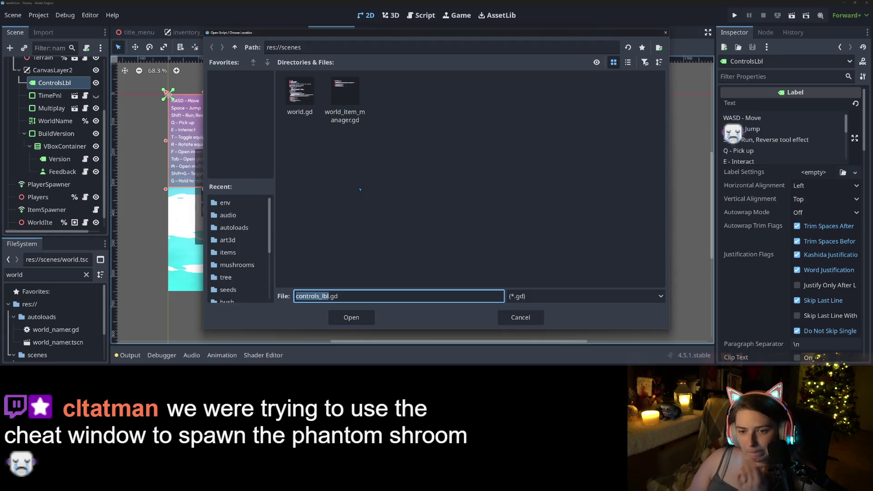
scroll(239, 273, "down", 5)
scroll(236, 272, "up", 3)
left_click(237, 272)
left_click(320, 296)
type("game_")
left_click(366, 317)
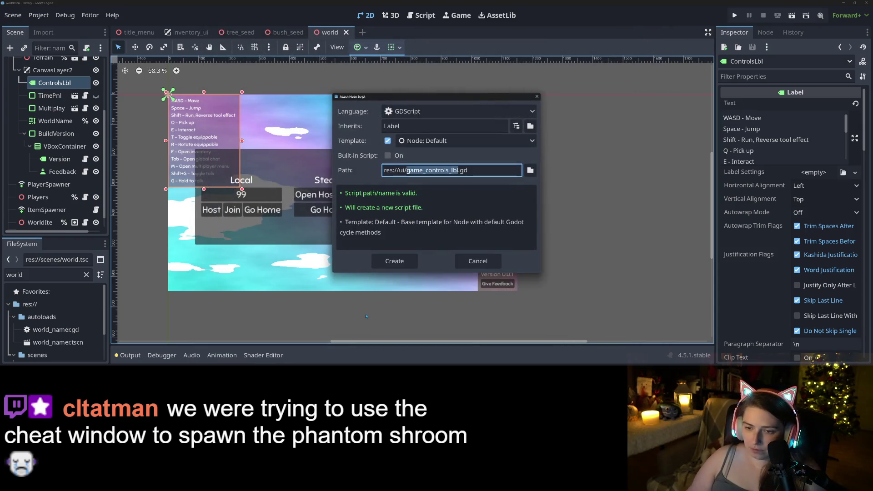
key("Return")
left_click_drag(341, 101, 248, 101)
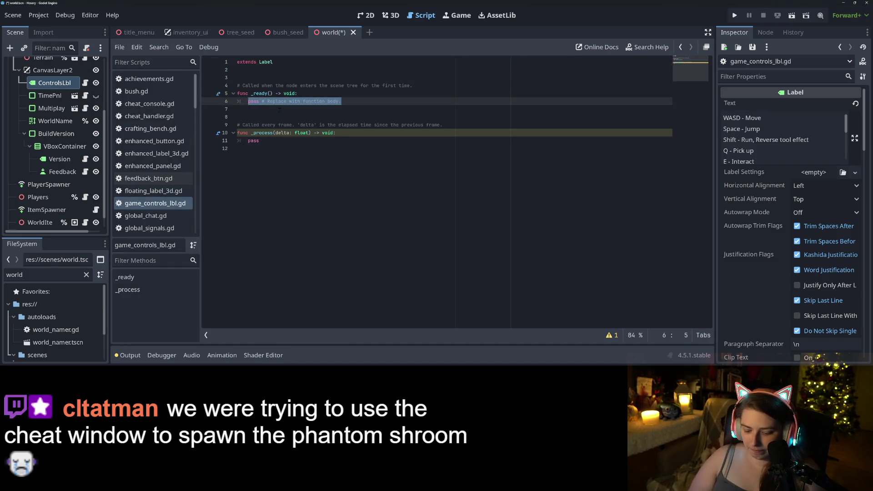
Connect GlobalChat.visibility_changed in _ready to a handler setting visible to not GlobalChat.visible
type("Globv")
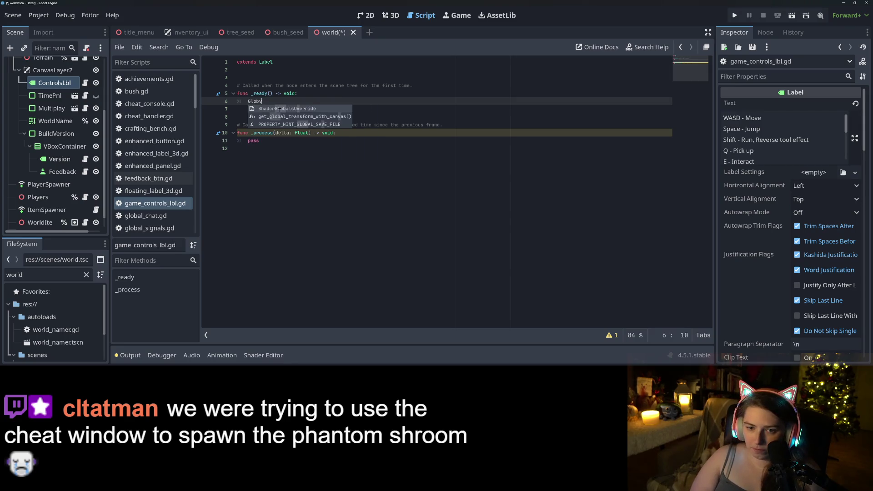
key("BackSpace")
type("alChat.vi")
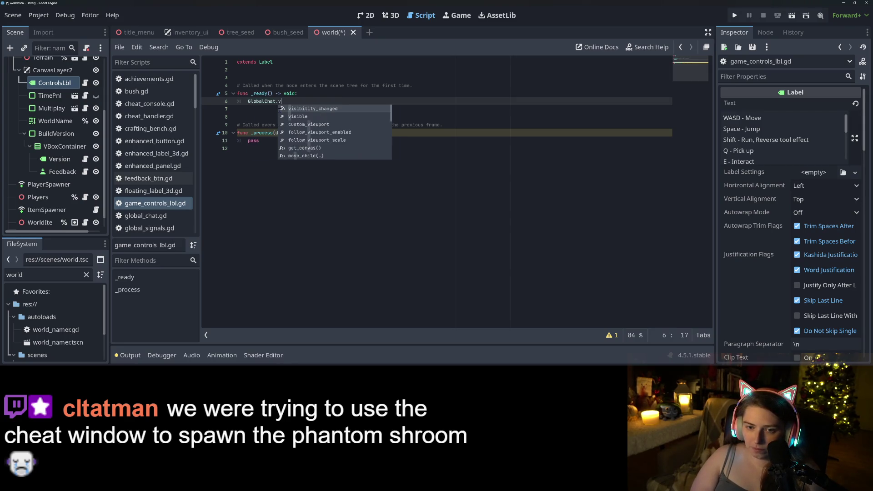
key("Return")
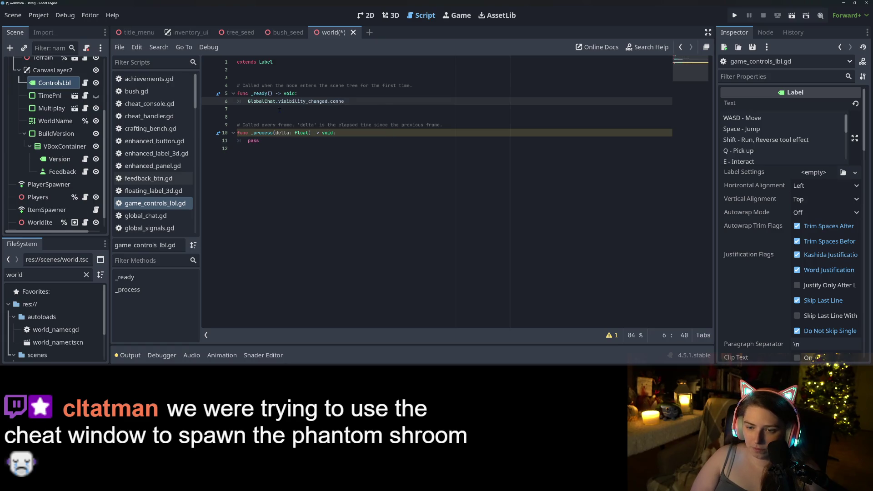
type("_on")
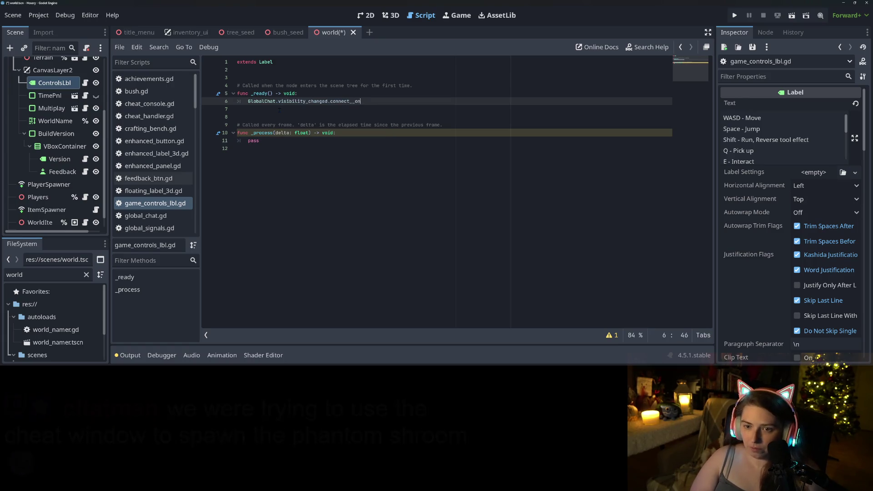
type("(")
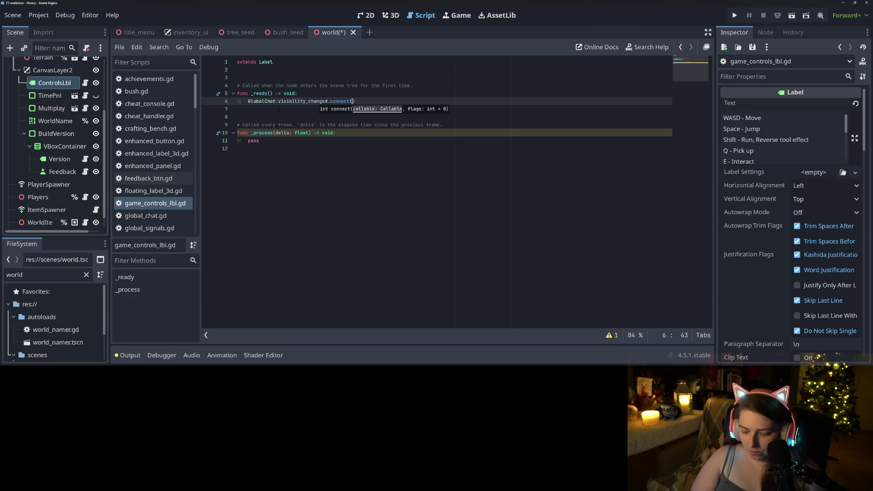
type("_global_chat_vis_changed")
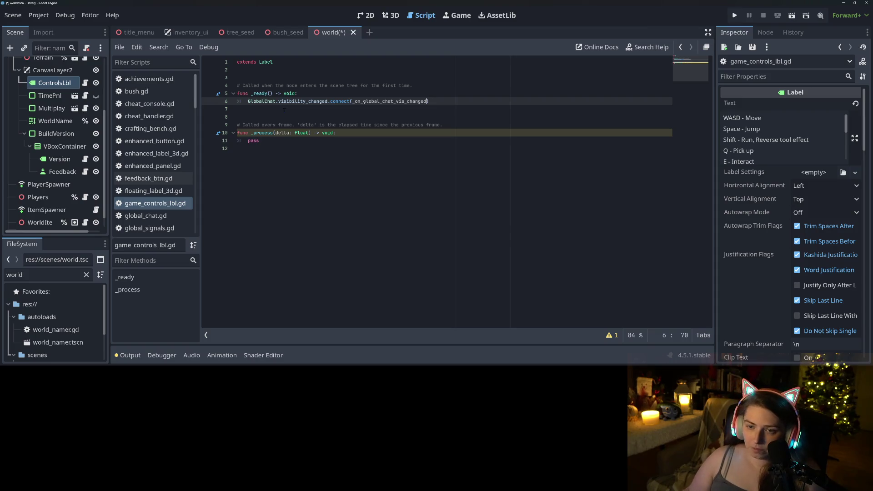
double_click(380, 101)
key("ctrl+c")
left_click_drag(260, 141, 252, 135)
key("ctrl+v")
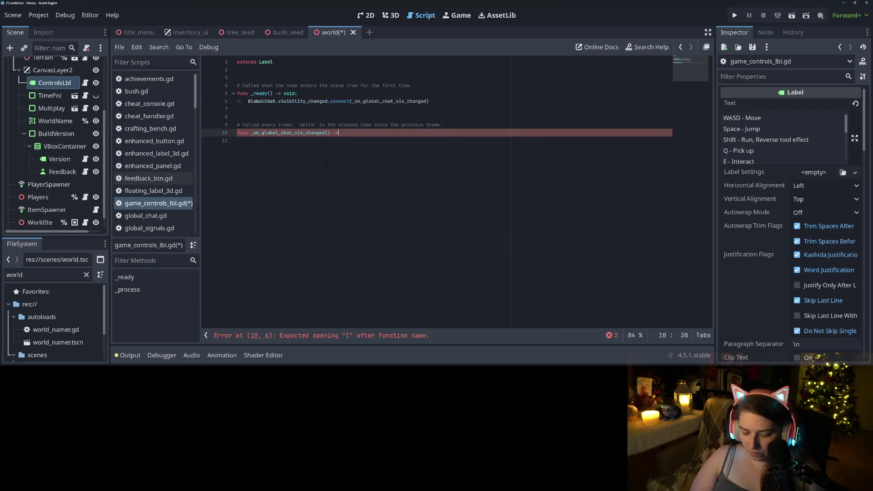
type("d:")
key("Return")
type("visib")
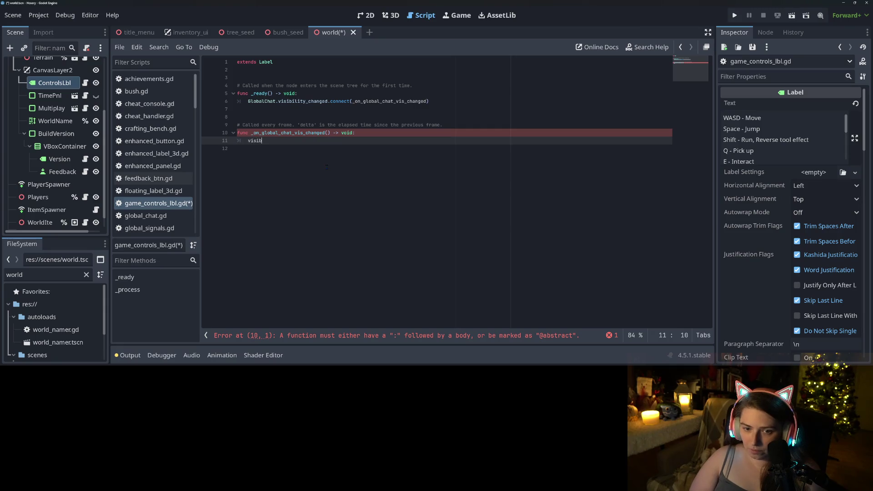
type("= not G")
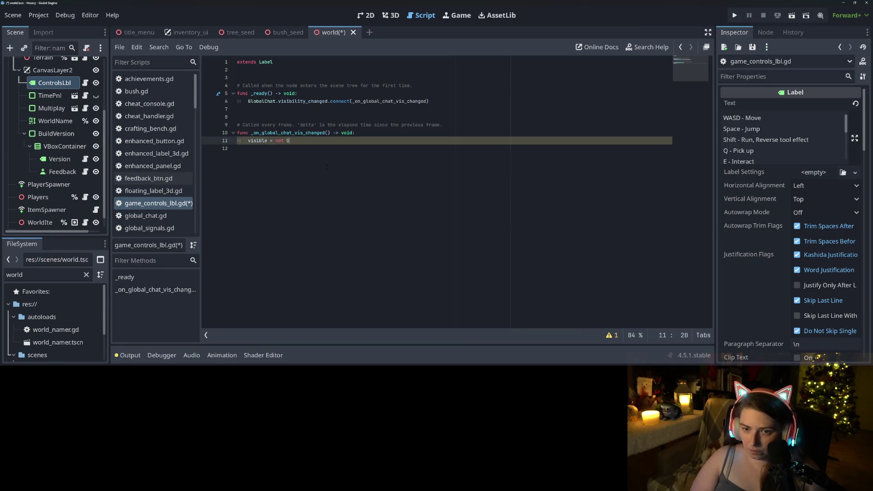
type("balChat.ci")
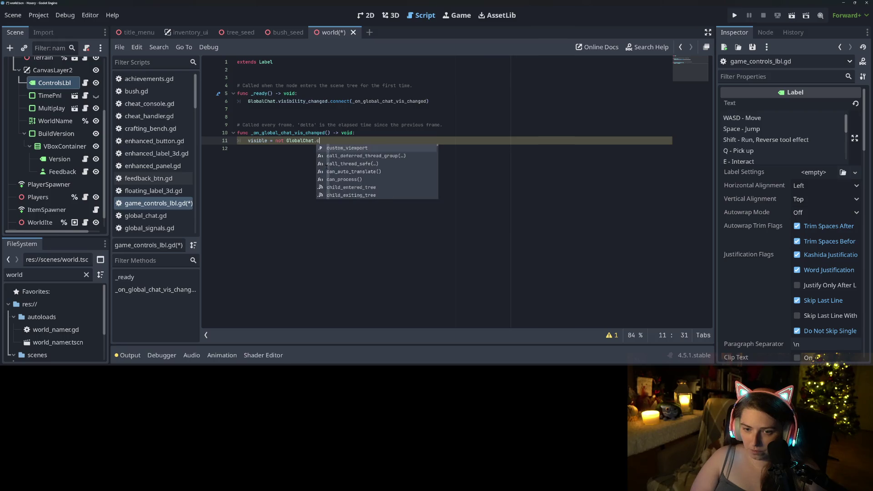
key("BackSpace")
key("BackSpace")
type("visible")
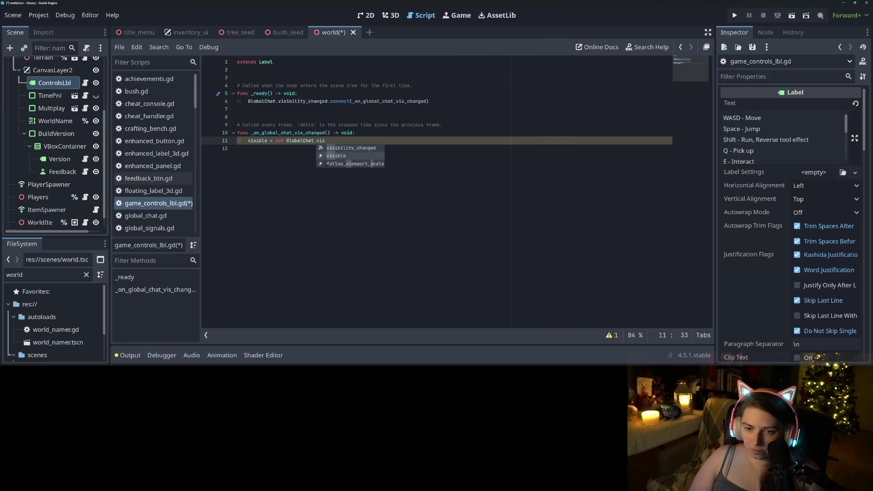
key("ctrl+s")
Delete the leftover template comments and save game_controls_lbl.gd
left_click_drag(443, 125, 268, 113)
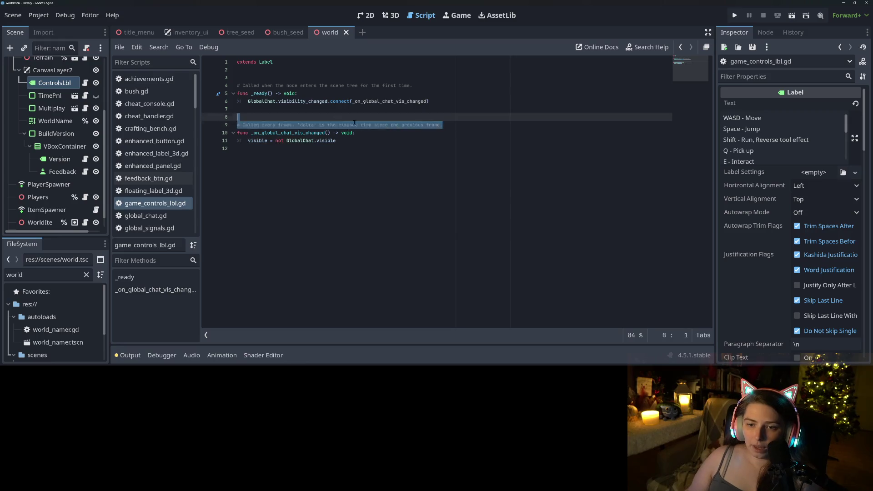
key("BackSpace")
key("BackSpace")
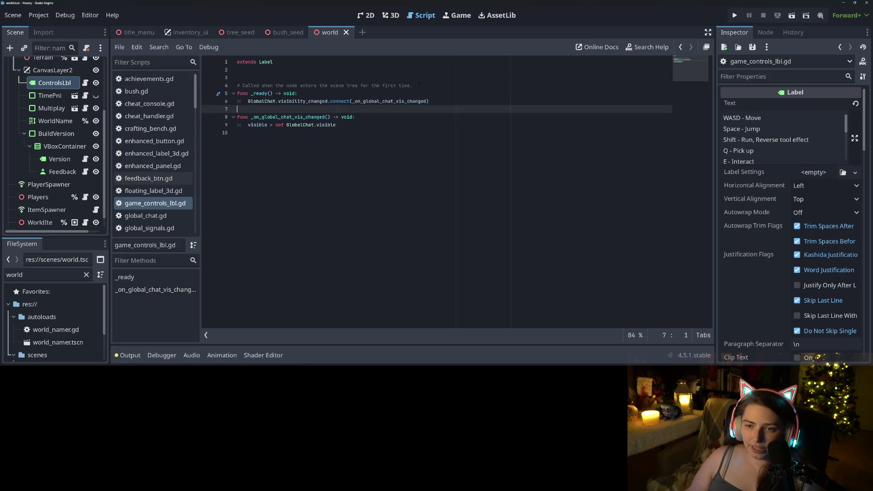
left_click_drag(413, 86, 263, 81)
key("BackSpace")
key("BackSpace")
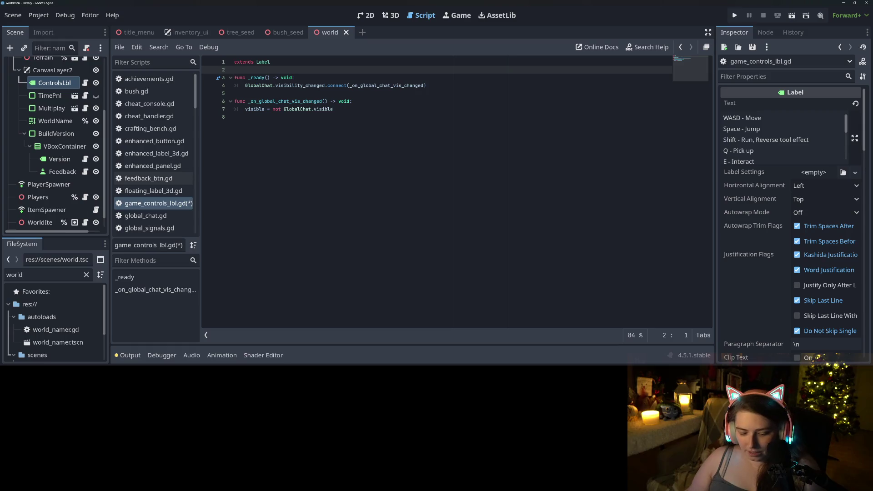
key("ctrl+s")
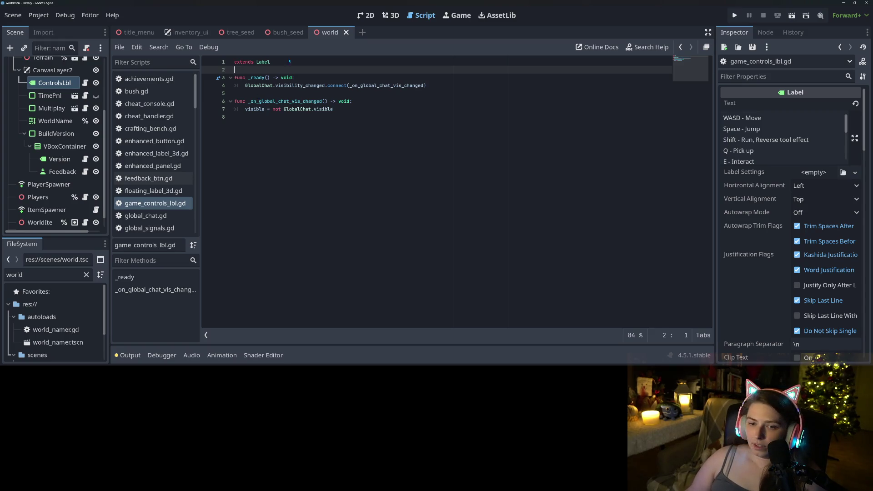
left_click(354, 120)
key("ctrl+s")
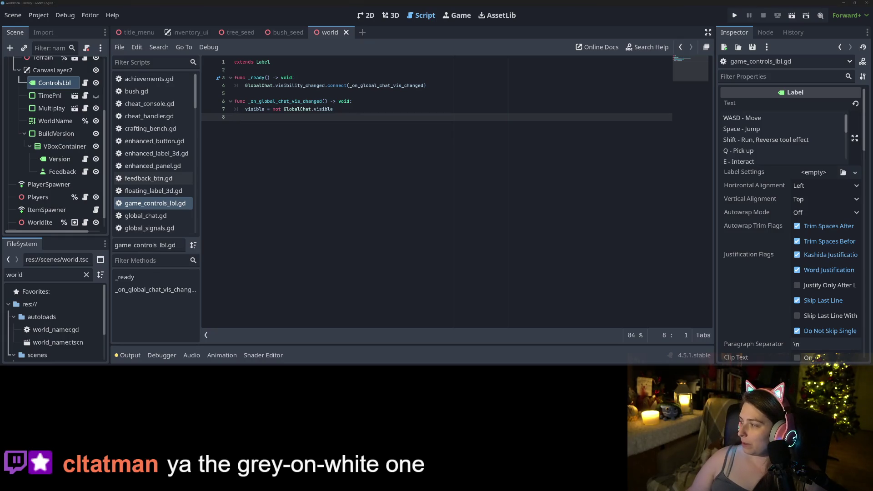
key("alt+Tab")
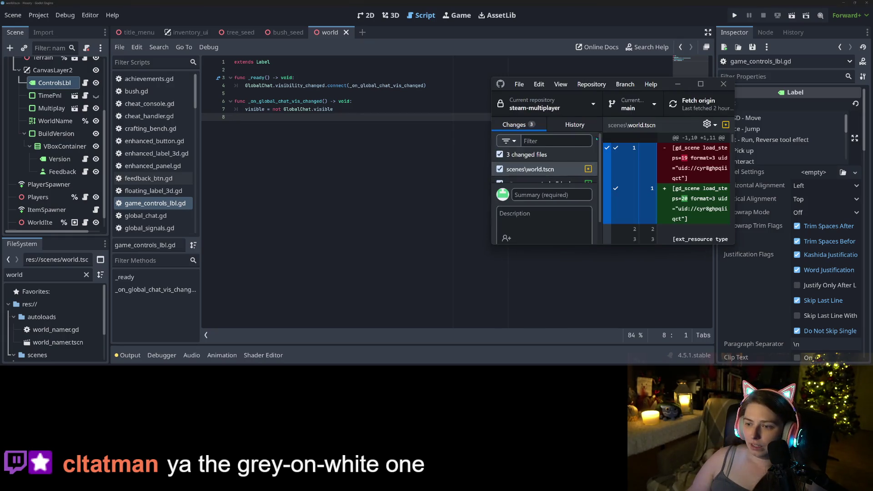
left_click(701, 85)
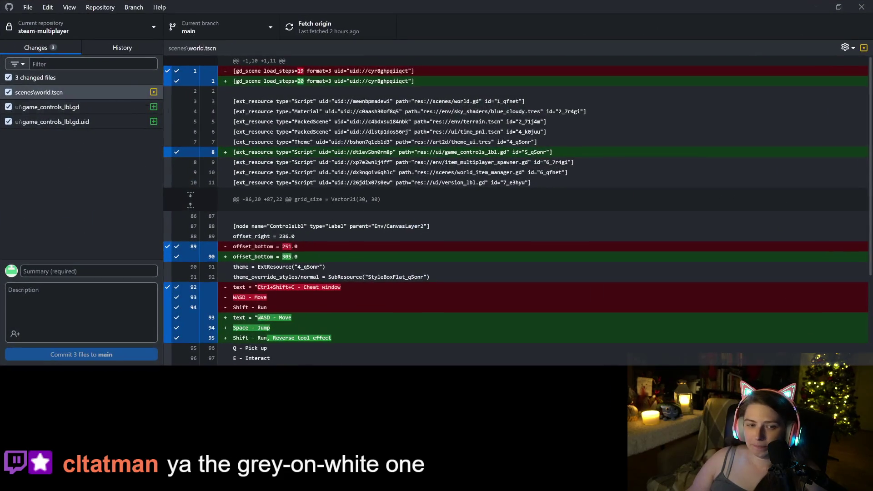
scroll(321, 304, "down", 3)
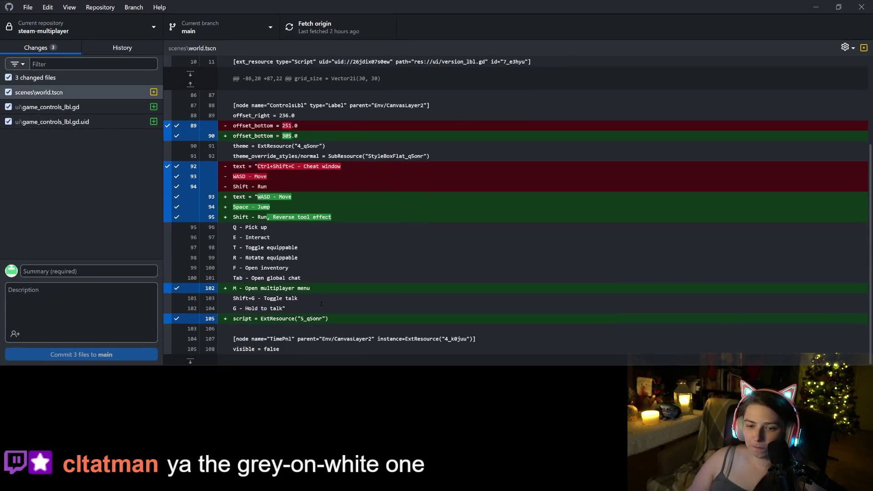
left_click(82, 107)
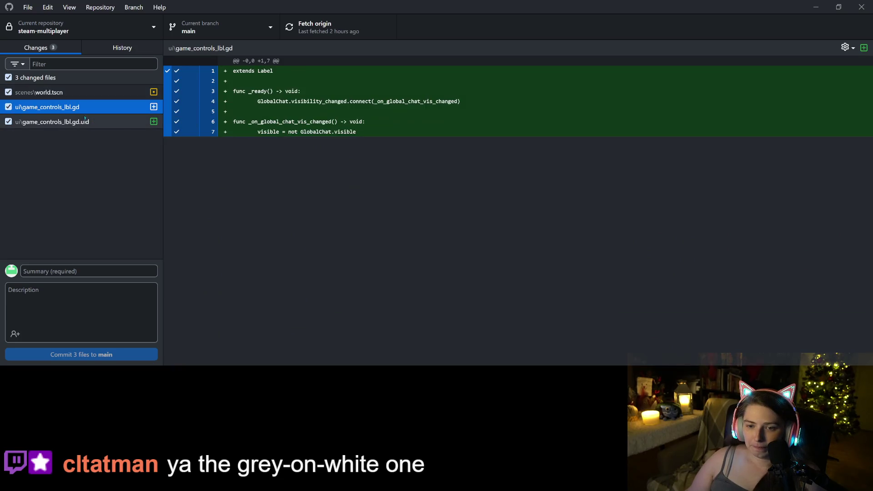
left_click(83, 122)
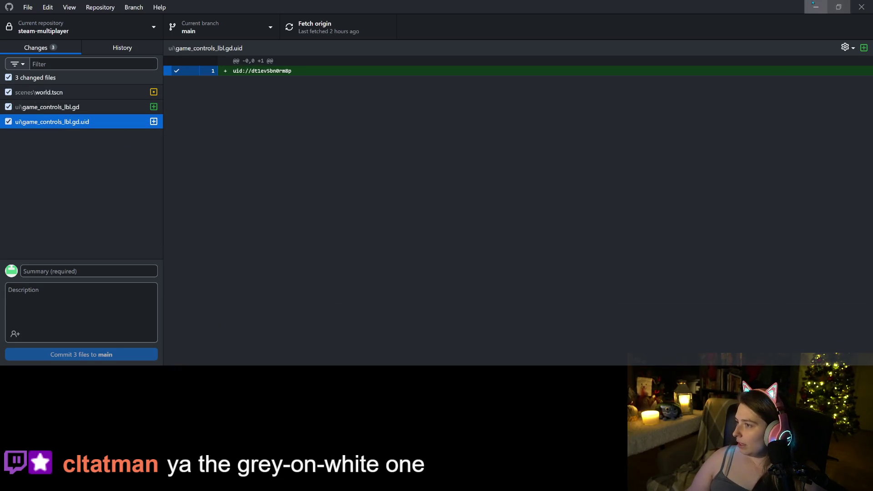
key("alt+Tab")
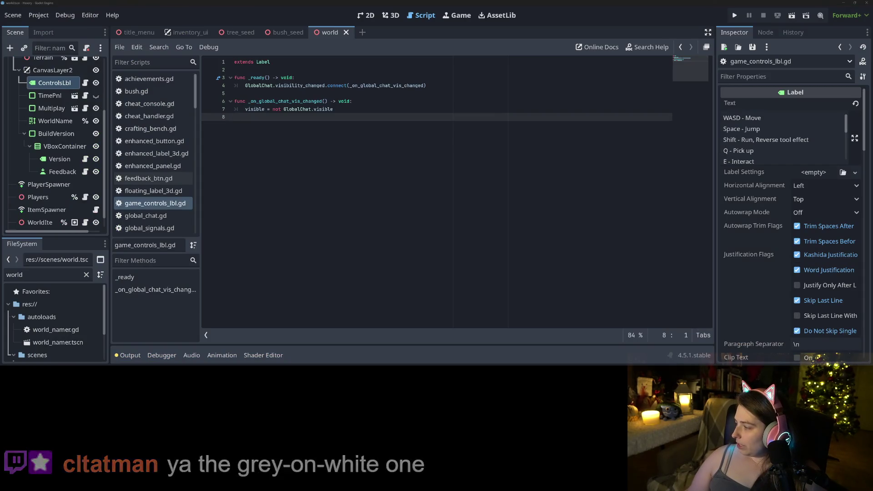
key("alt+Tab")
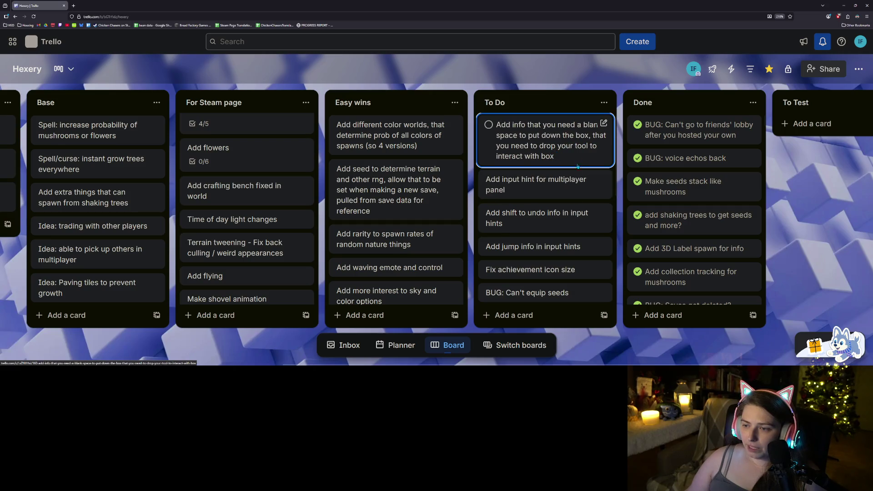
Move the multiplayer panel input hint, shift to undo and jump info cards to Done, then minimize the browser
left_click_drag(560, 192, 695, 133)
mouse_move(557, 184)
left_mouse_down()
mouse_move(712, 151)
mouse_move(696, 155)
left_mouse_up()
left_click_drag(533, 180, 682, 170)
scroll(580, 186, "down", 3)
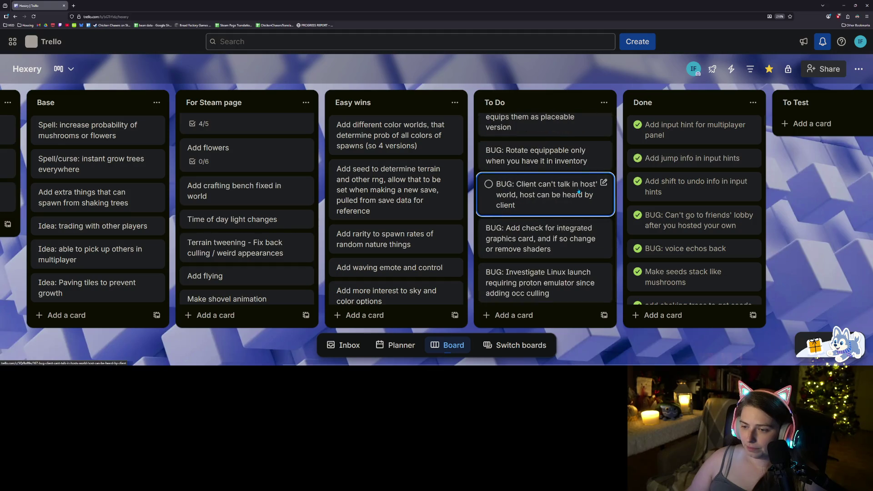
scroll(579, 193, "up", 3)
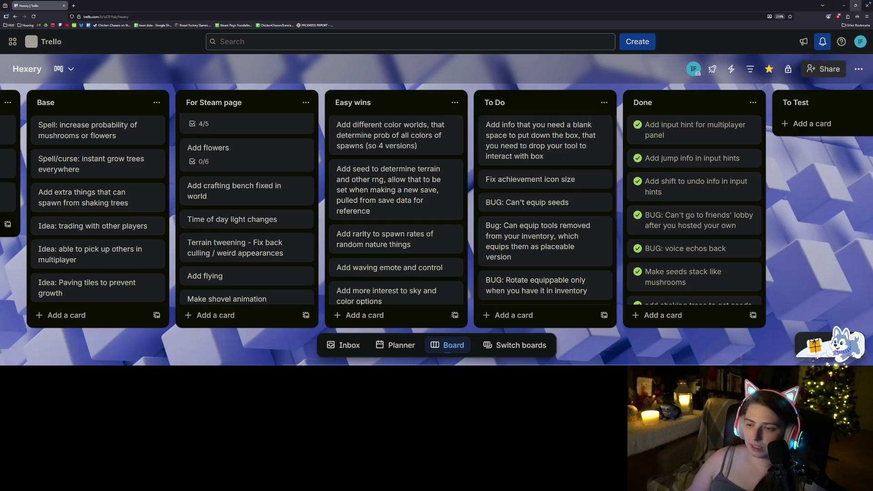
left_click(843, 5)
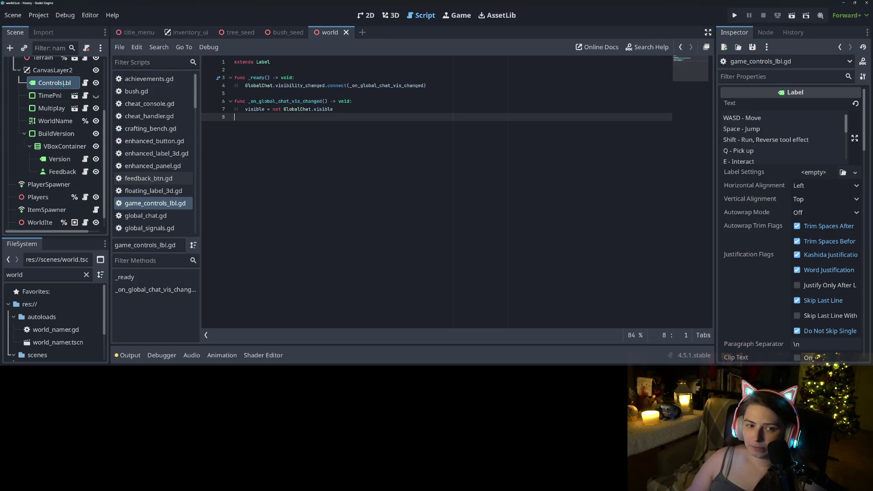
Write the highlight-to-interact hint lines and a blank line above 'WASD - Move' in the label text
left_click(855, 138)
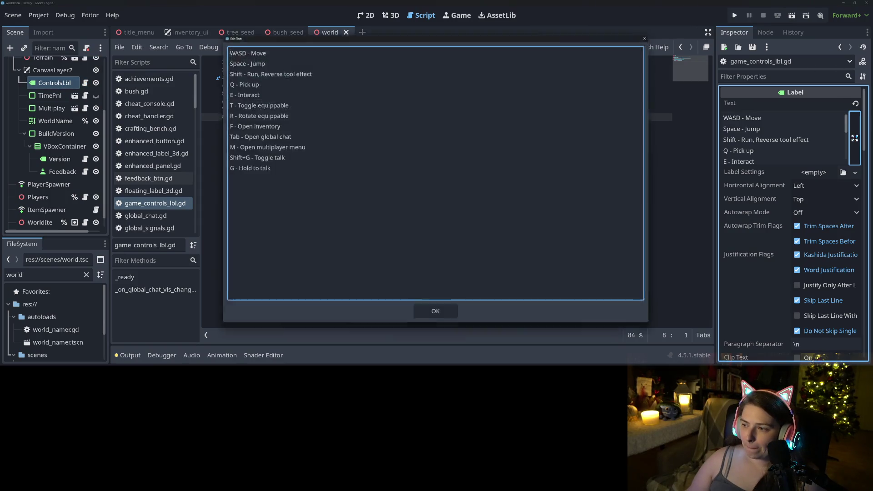
key("Return")
key("Up")
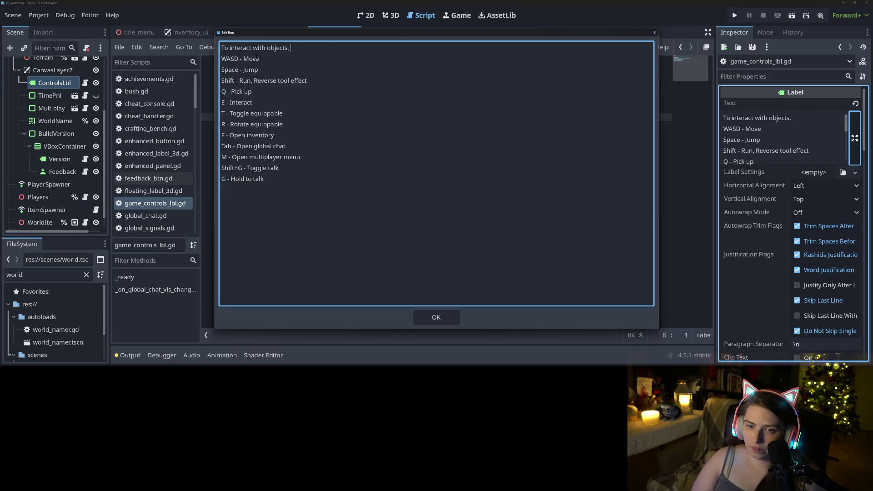
type("the high")
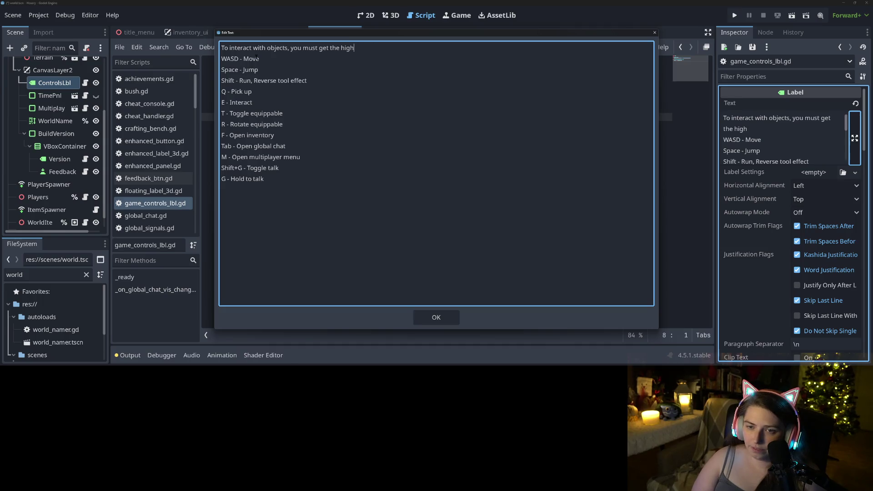
type("m")
key("Return")
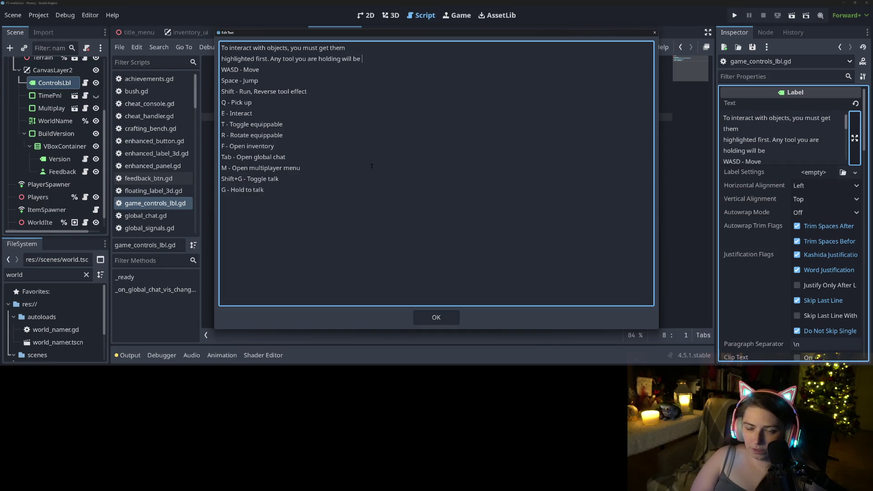
key("Return")
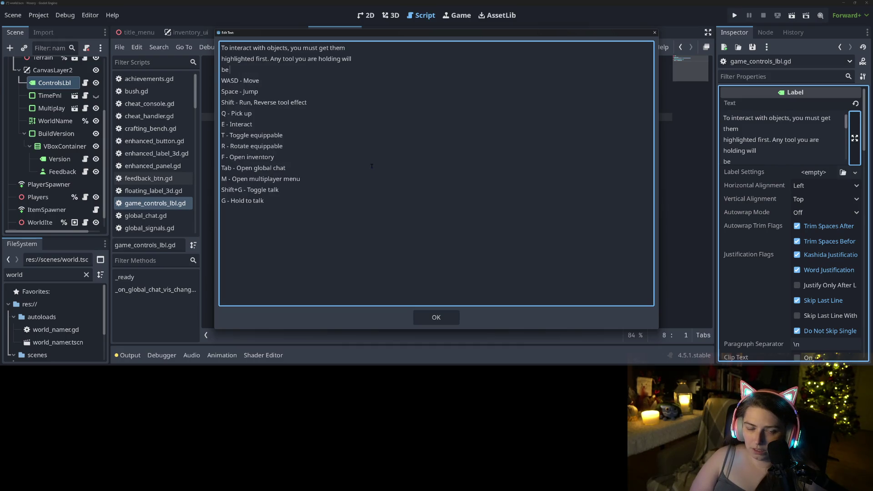
type("as the interac")
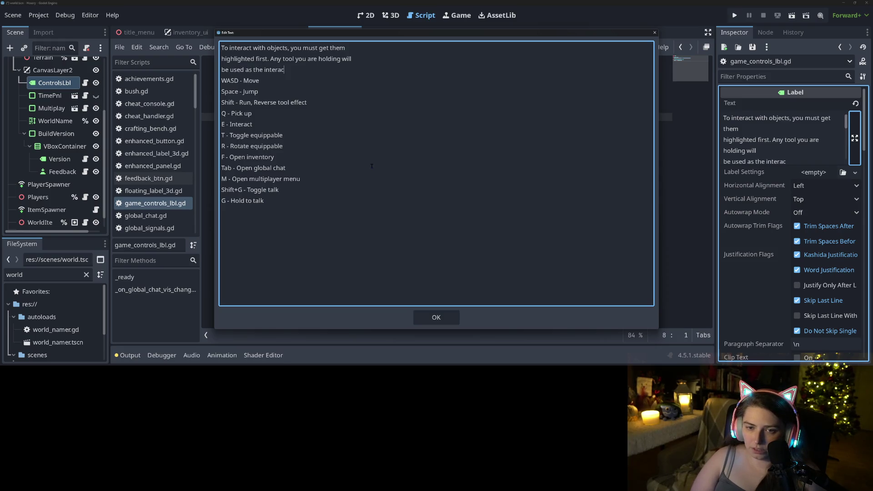
type(".")
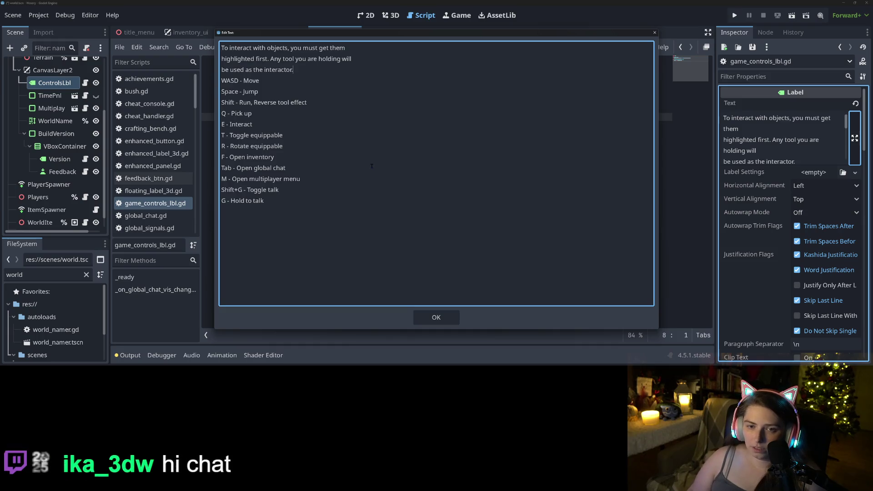
key("Return")
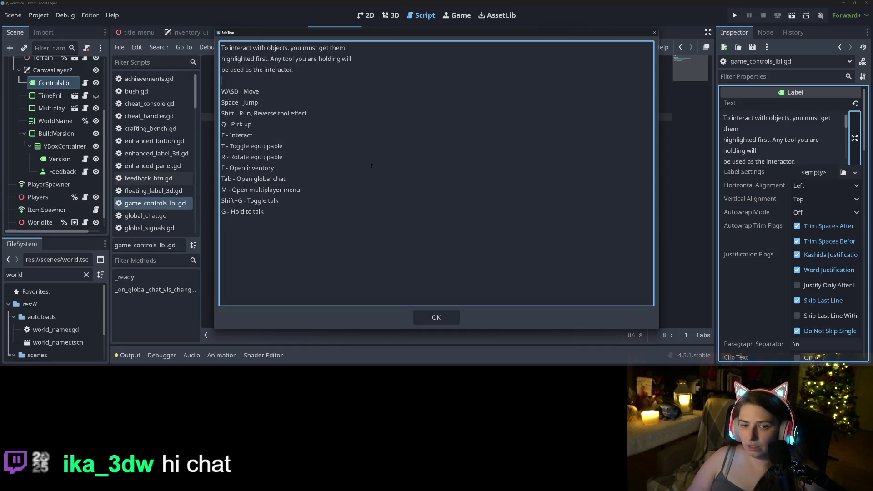
Confirm the edited controls label text and save the scene
left_click(436, 317)
key("ctrl+s")
left_click(365, 15)
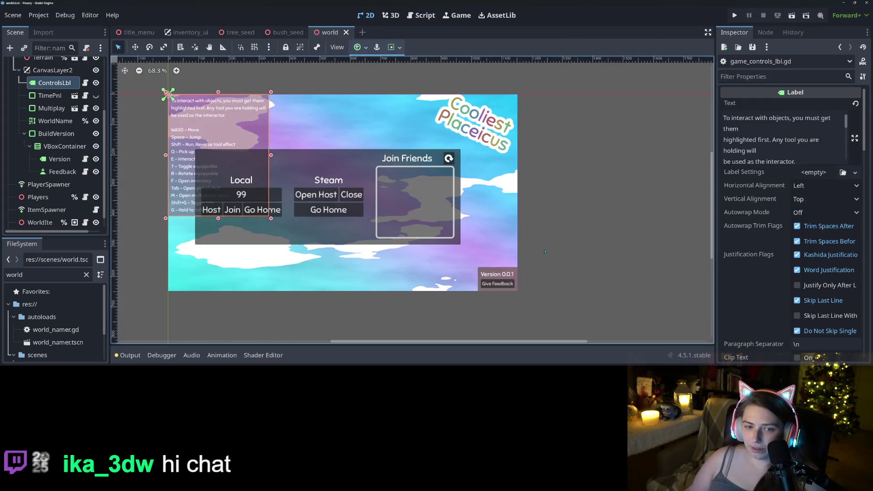
left_click(537, 226)
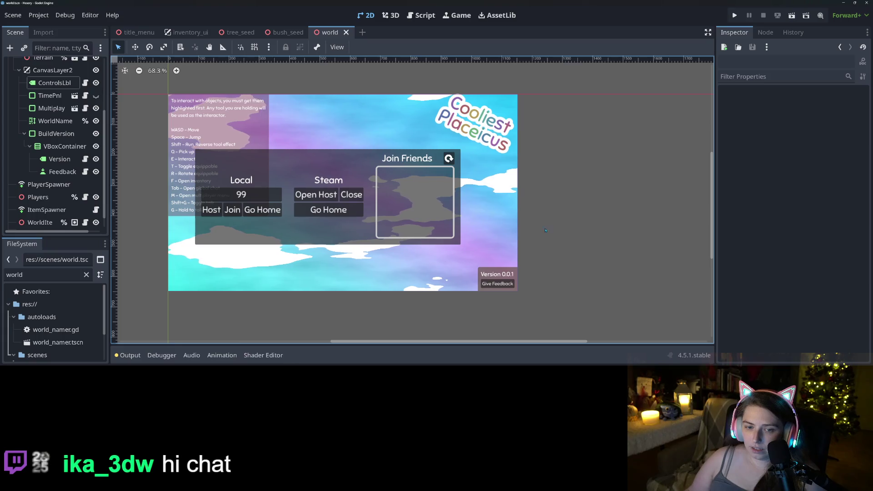
left_click(735, 15)
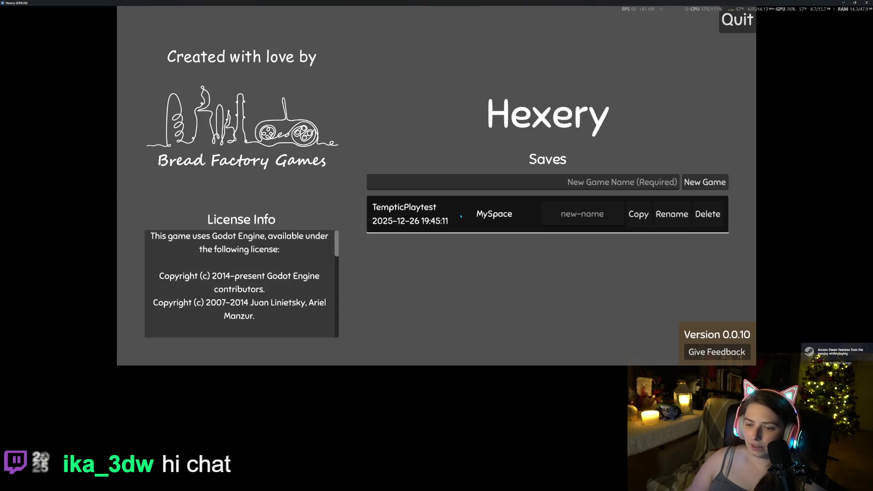
left_click(461, 217)
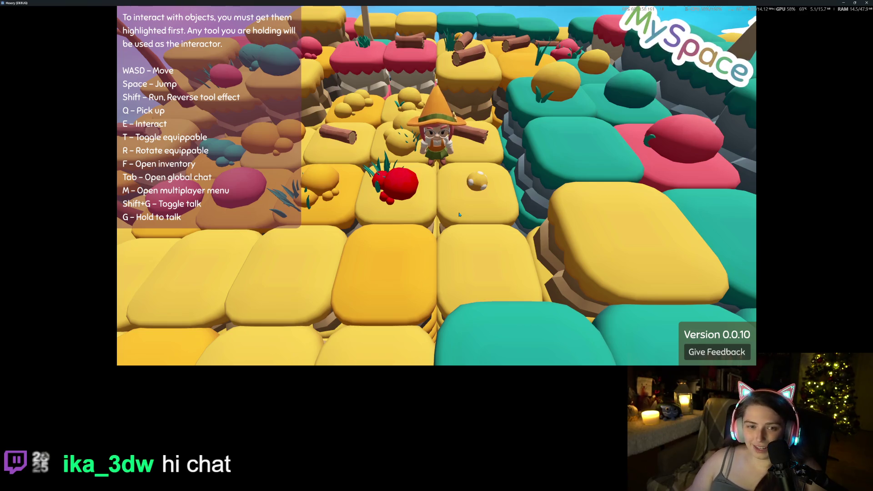
key("Tab")
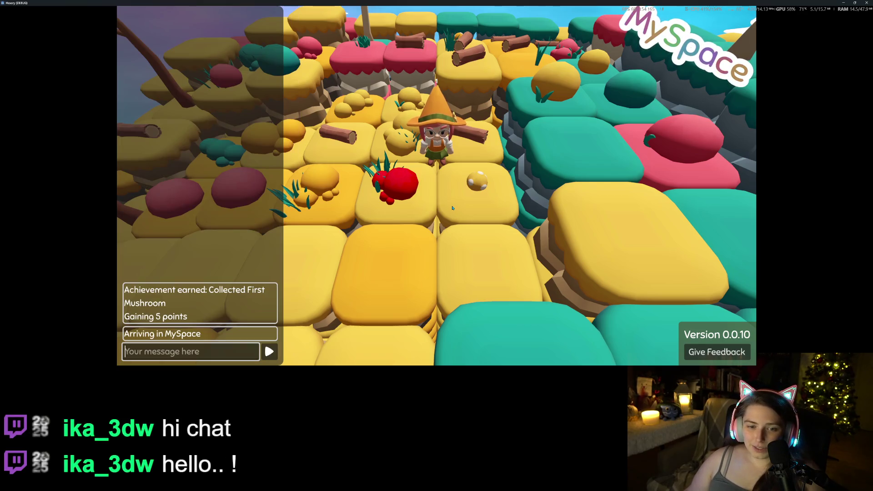
key("Tab")
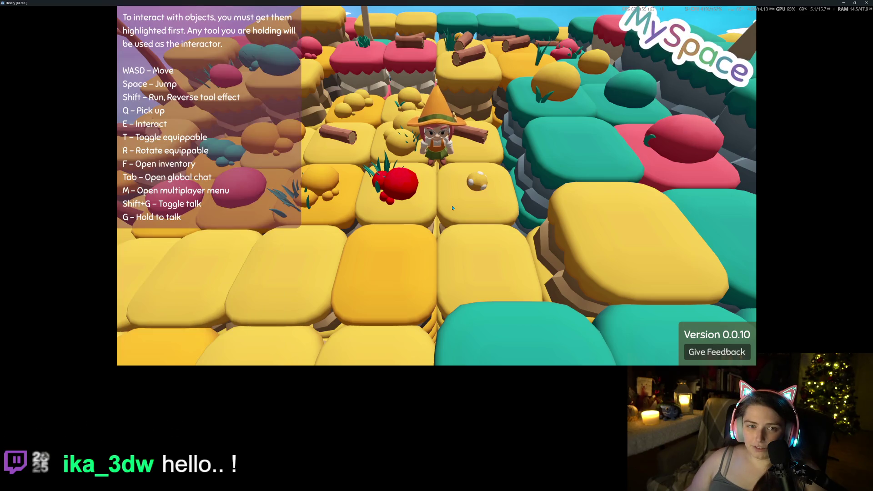
key("Tab")
key("Tab")
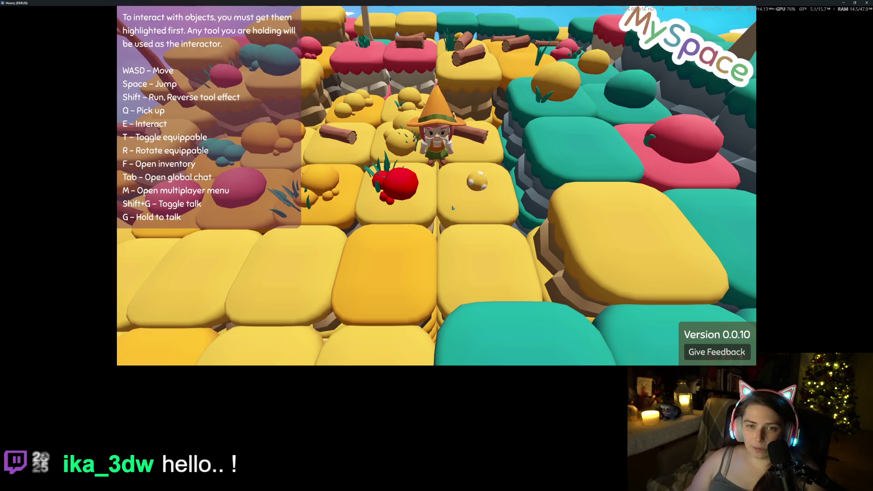
key("Escape")
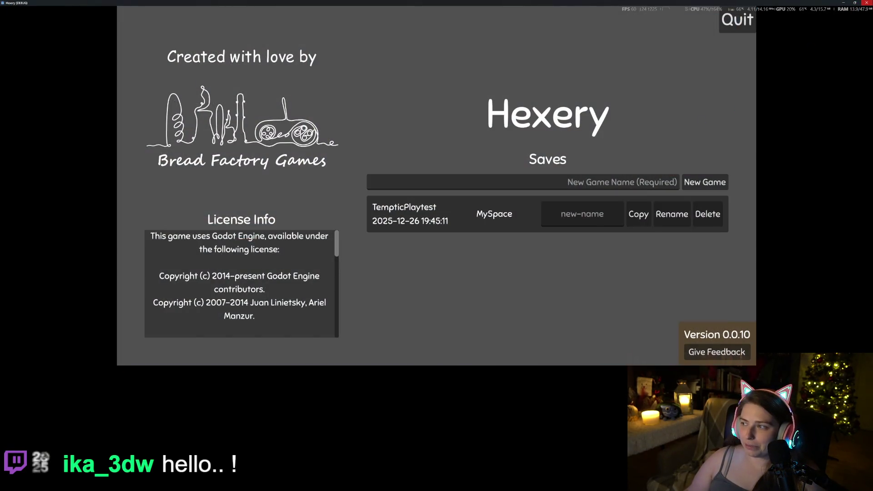
key("alt+F4")
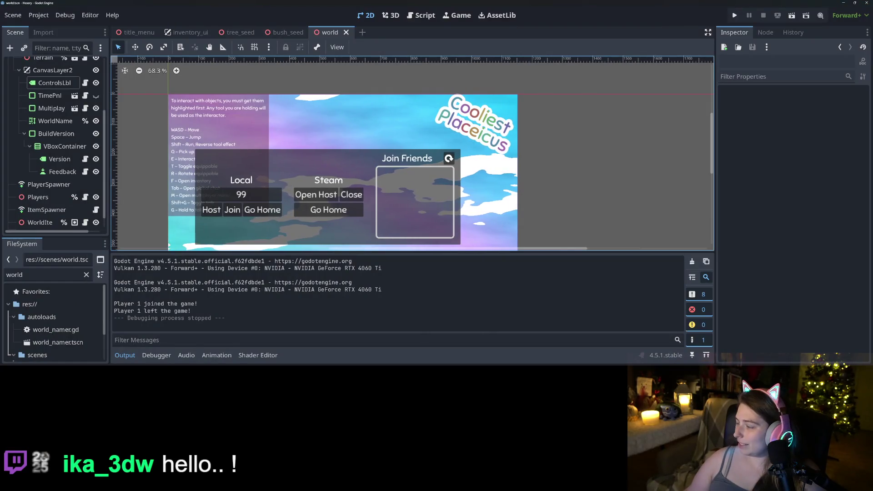
scroll(534, 176, "down", 1)
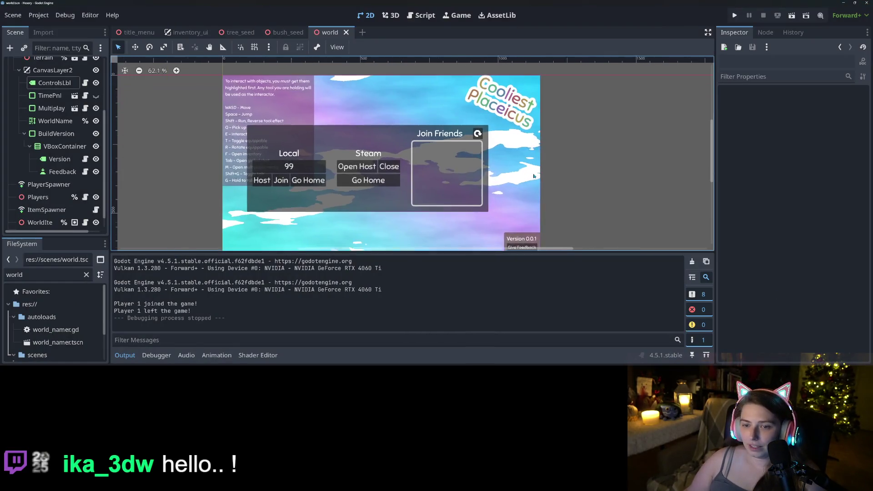
scroll(535, 177, "right", 2)
scroll(534, 176, "left", 3)
scroll(534, 176, "down", 1)
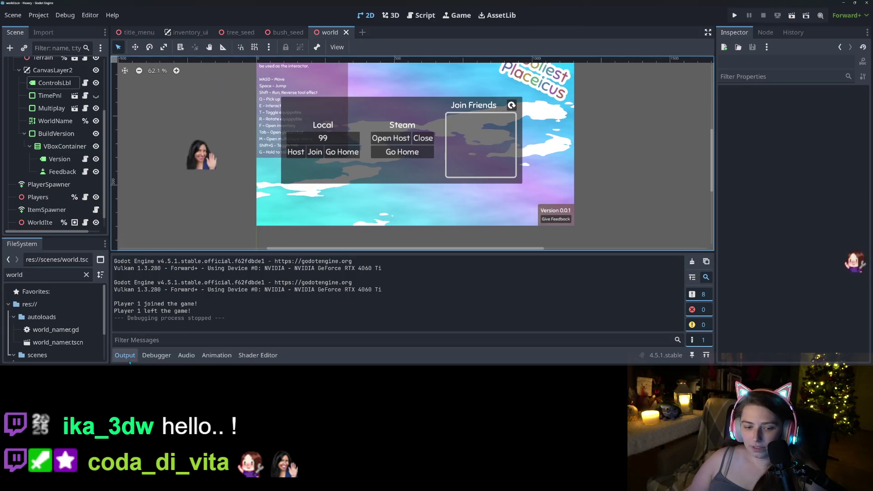
left_click(127, 357)
scroll(417, 320, "up", 3)
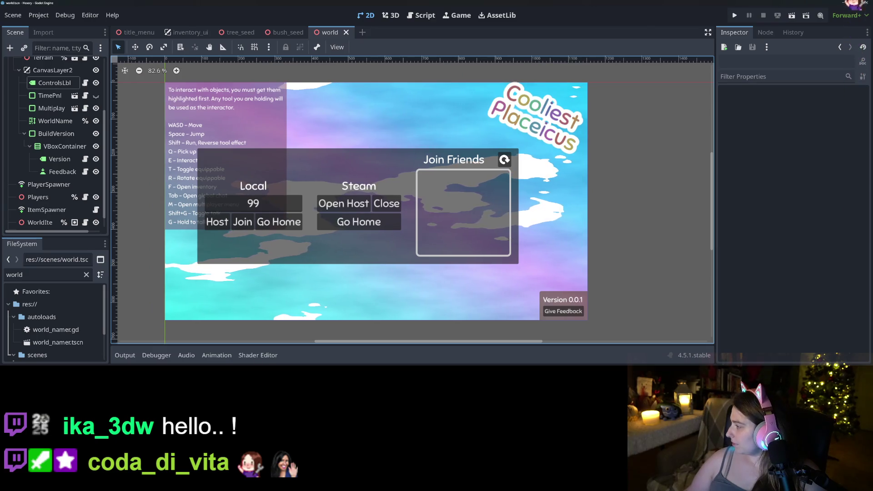
key("alt+Tab")
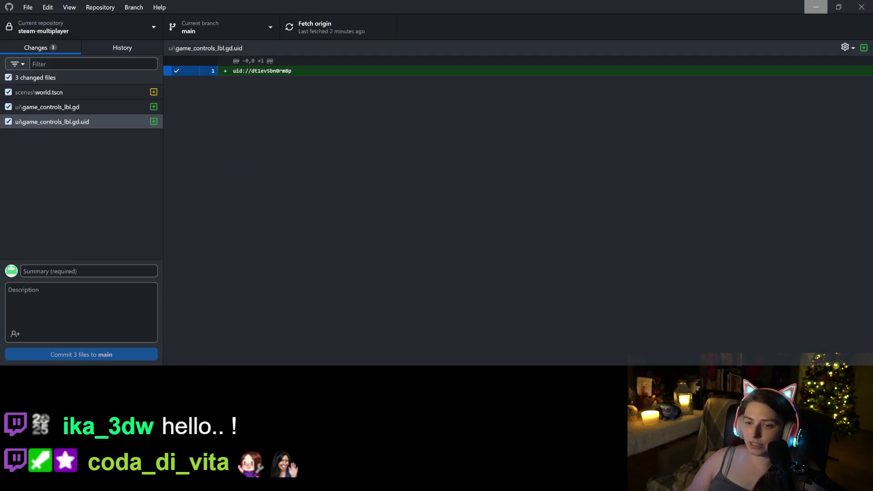
Compare the new label script's diff with world.tscn, scrolling through the scene's hint text and script changes
left_click(102, 107)
left_click(103, 93)
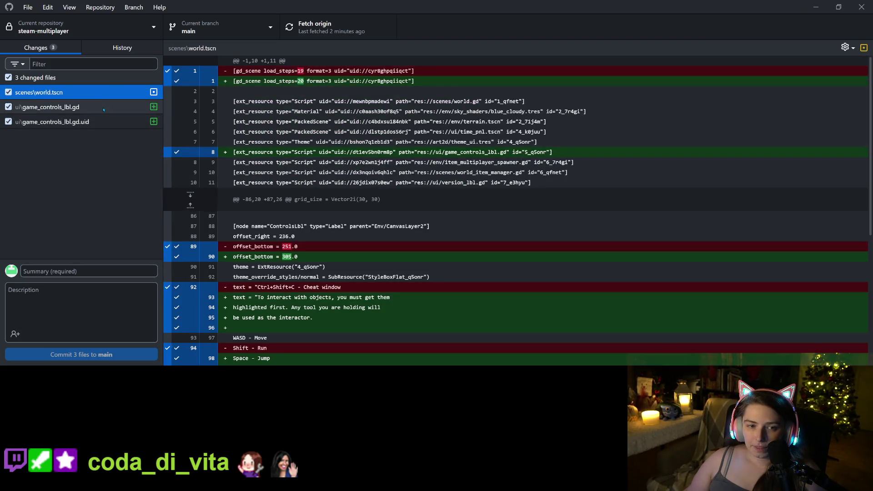
left_click(102, 106)
left_click(101, 91)
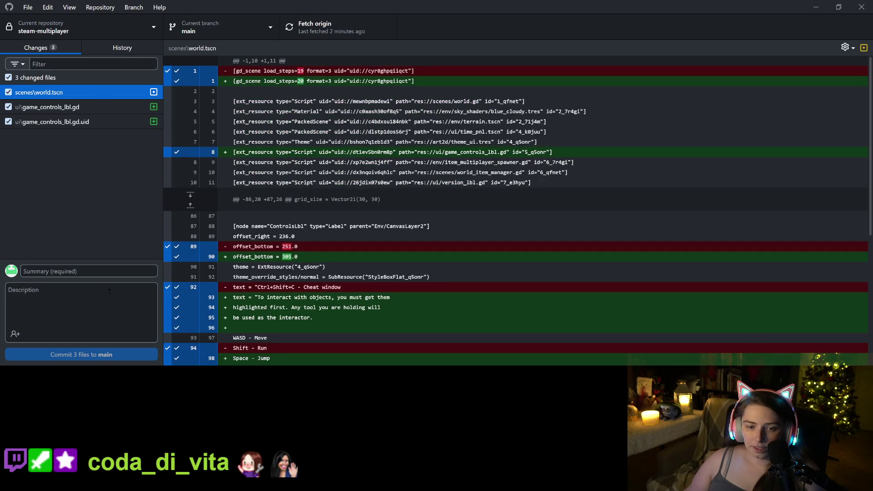
left_click(101, 271)
scroll(501, 209, "down", 5)
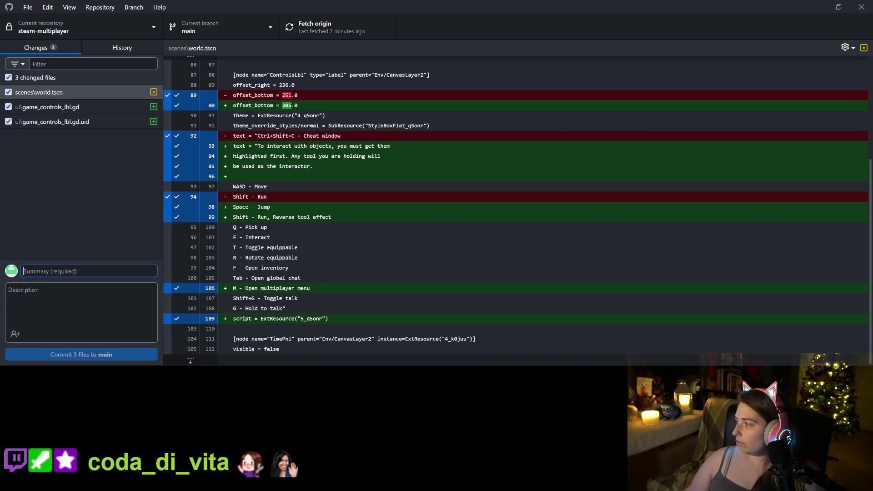
key("alt+Tab")
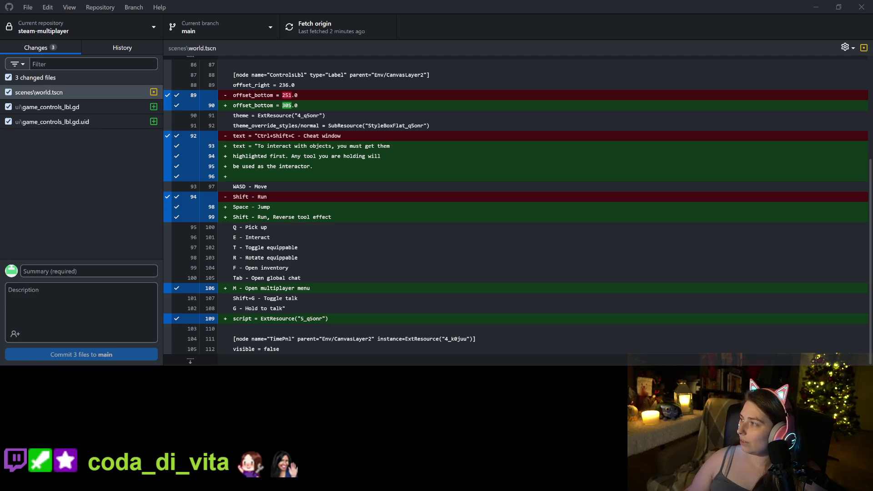
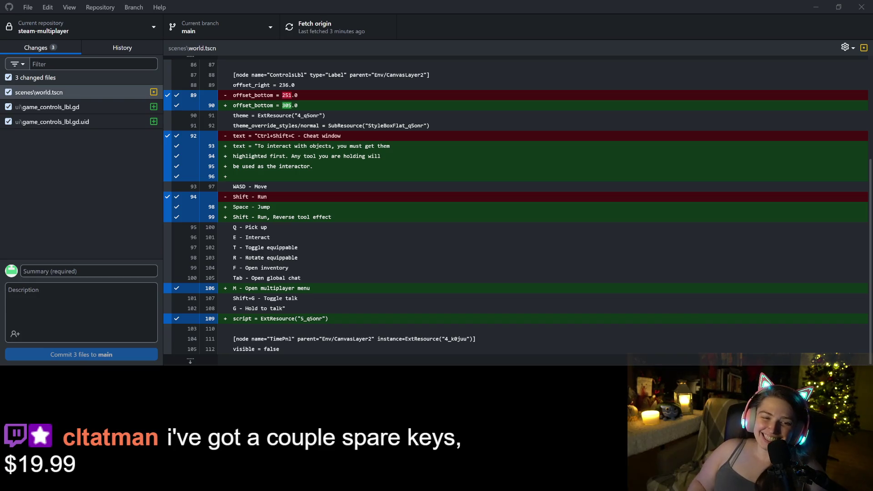
Commit the three files to main with an input-hint and global-chat summary, then push to origin
left_click(41, 271)
type("adds more infor t")
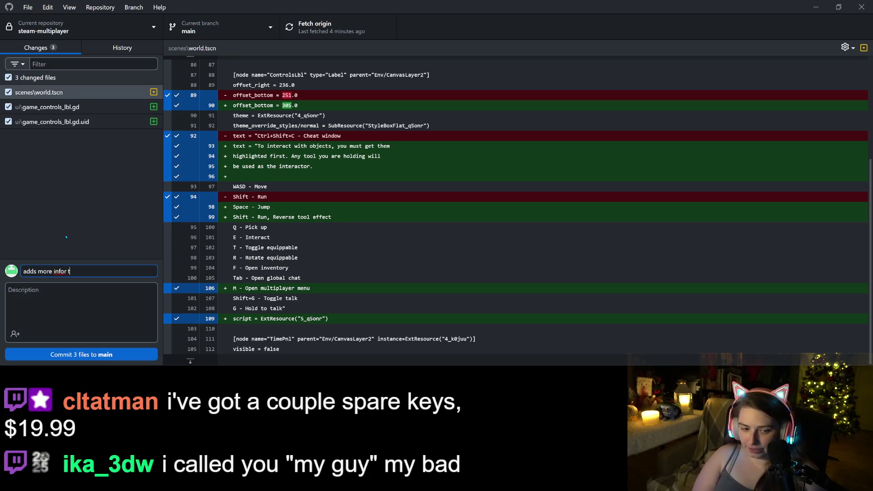
key("BackSpace")
type("to ")
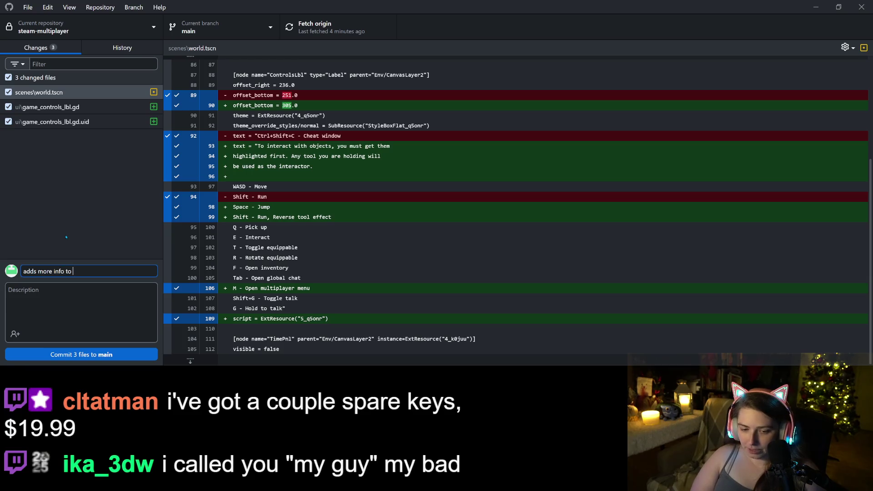
type("input hint")
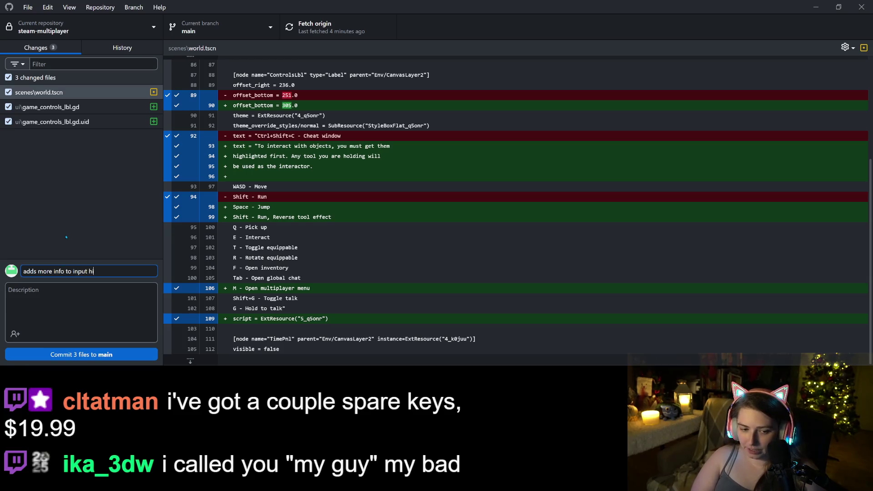
type(", hides it when ")
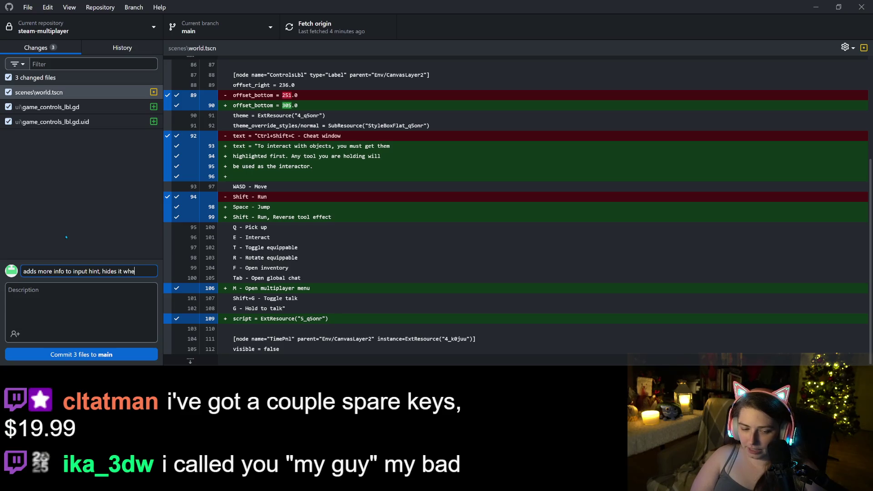
type("global ch")
type("at is open")
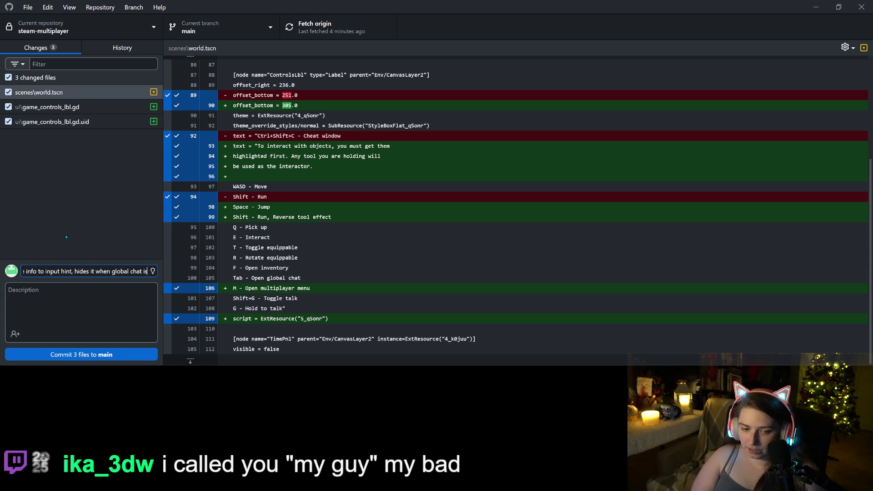
key("ctrl+Return")
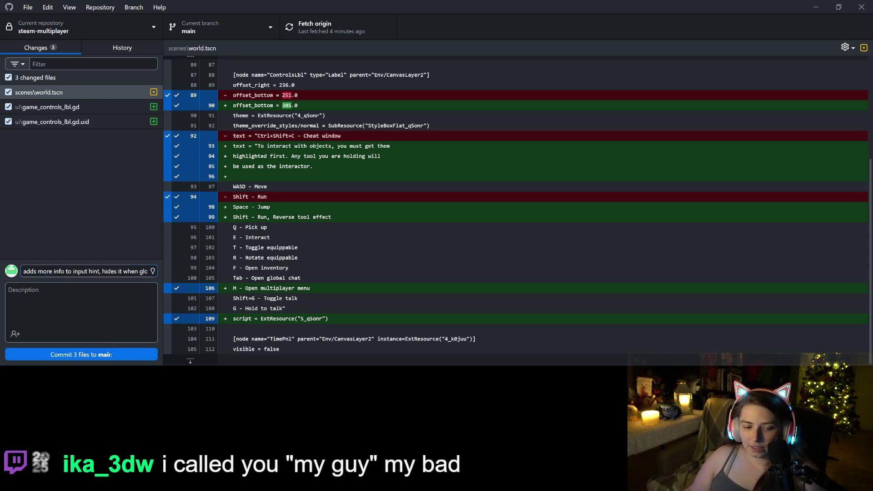
key("ctrl+p")
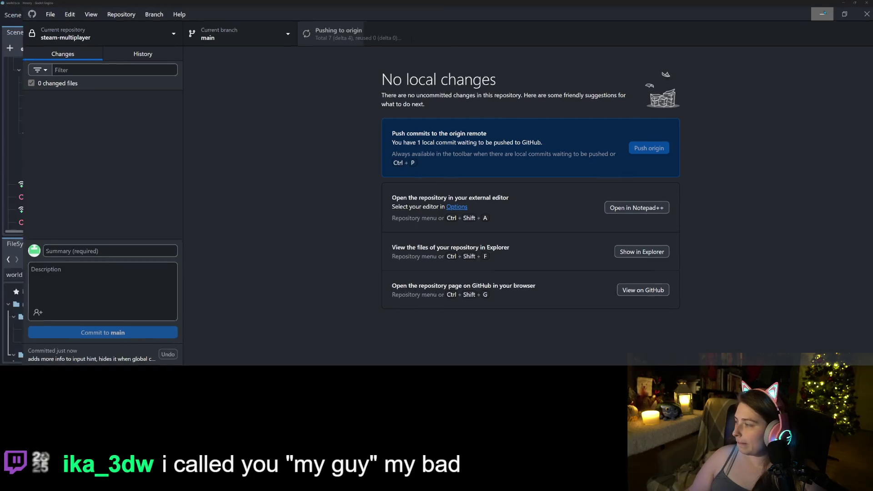
Zoom the world scene's 2D canvas in Godot to check the new controls label, then return to Trello
key("alt+Tab")
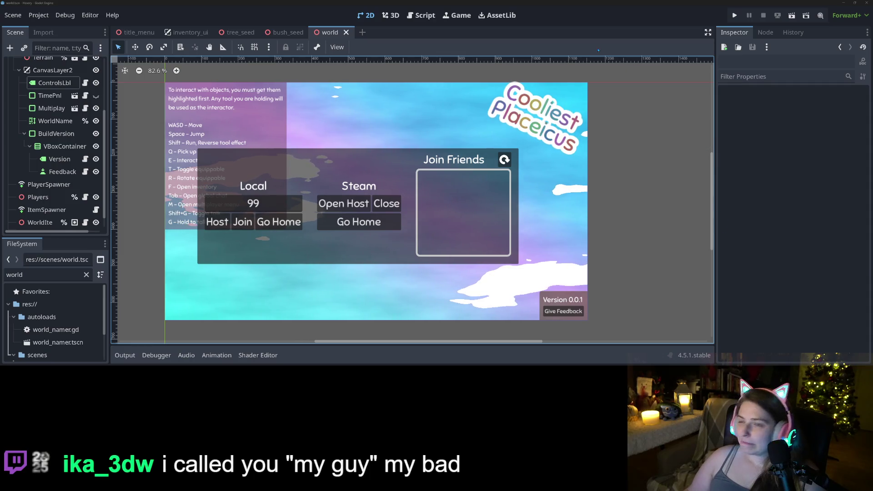
scroll(408, 187, "up", 1)
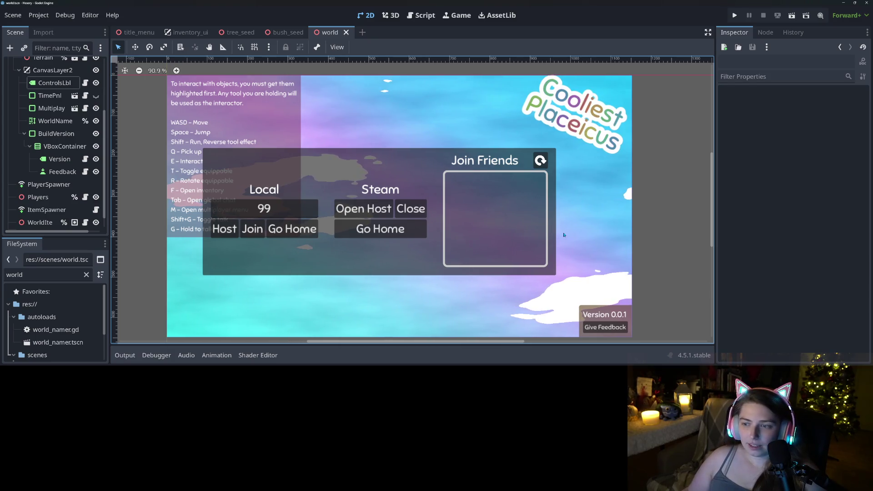
scroll(550, 238, "down", 3)
scroll(550, 237, "up", 2)
scroll(710, 196, "up", 1)
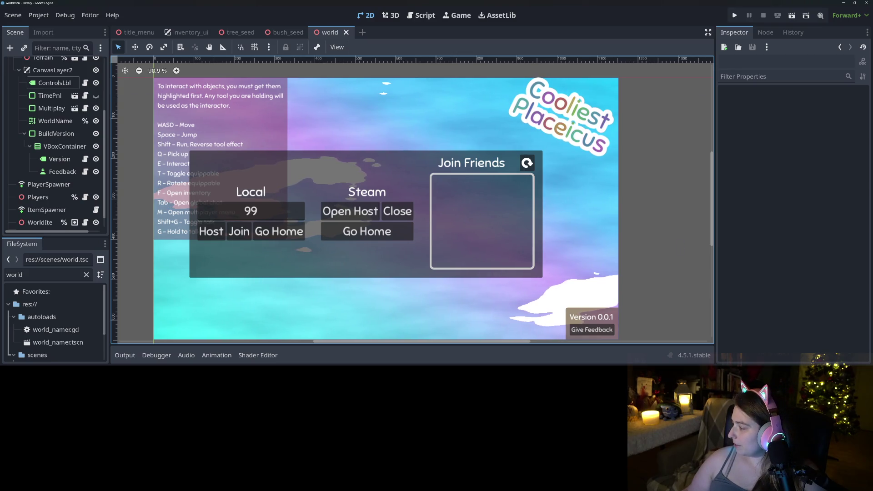
key("alt+Tab")
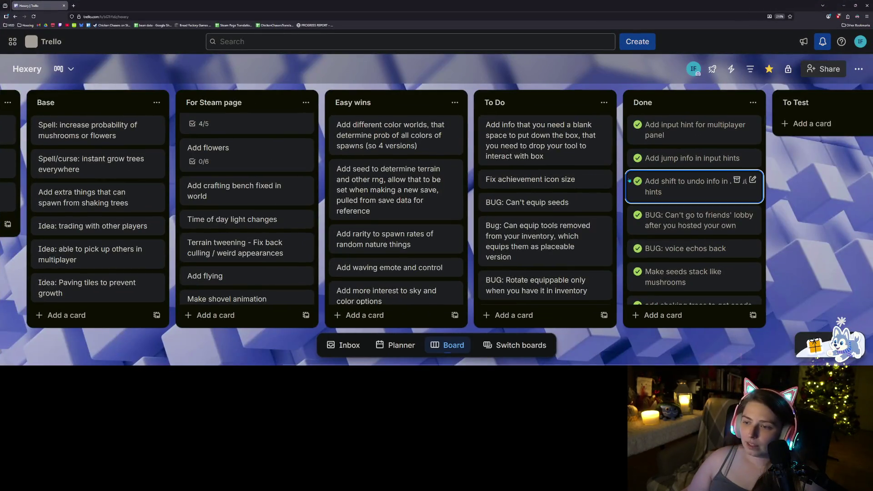
Drag the 'Add info that you need a blank space…' card to the top of Done
left_click_drag(551, 152, 692, 136)
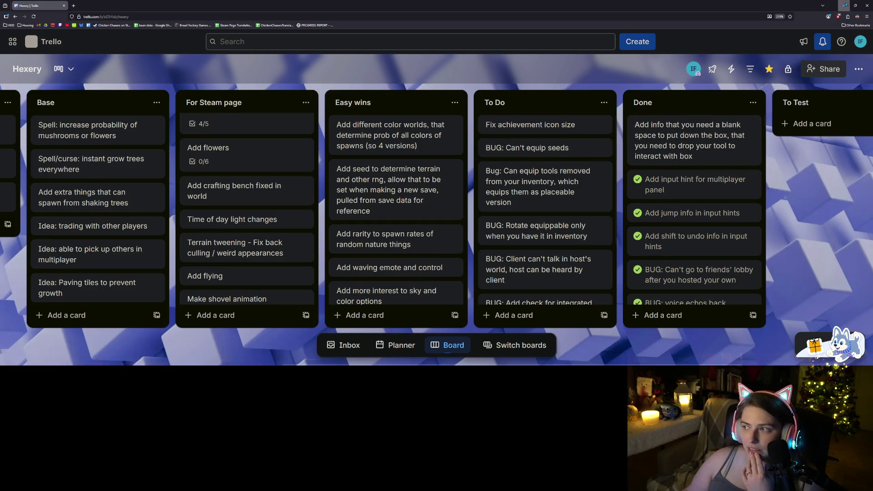
key("alt+Tab")
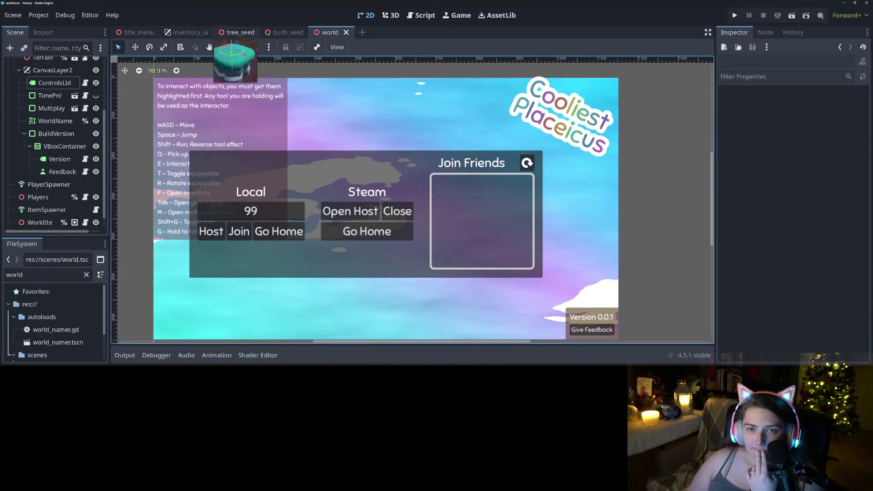
Open the bush_seed scene's seed.gd script and inspect an_equippable and equippable_uid
left_click(284, 32)
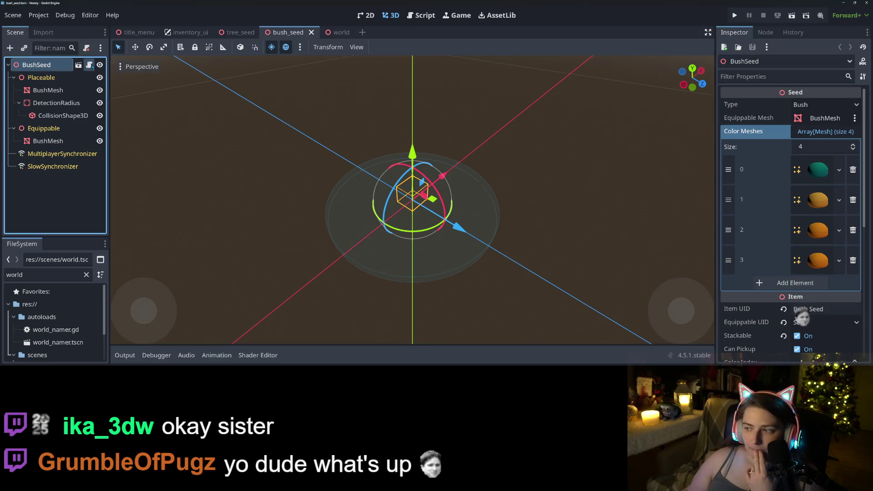
key("ctrl+F3")
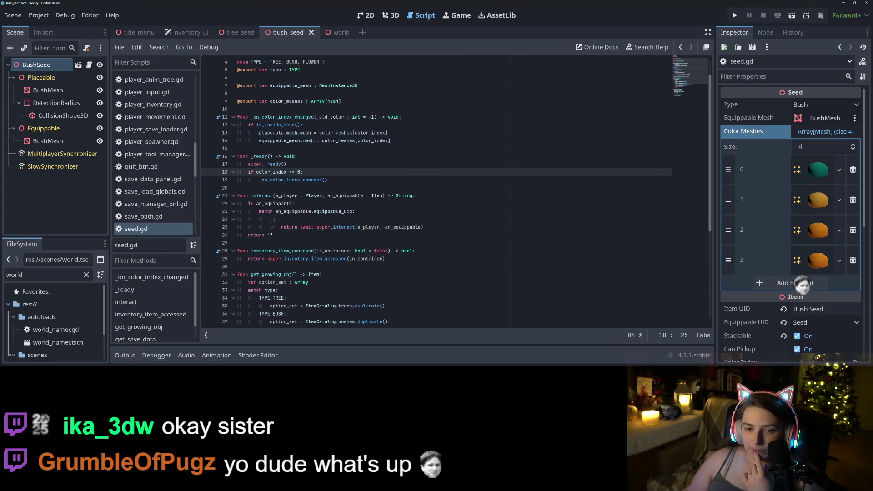
double_click(275, 203)
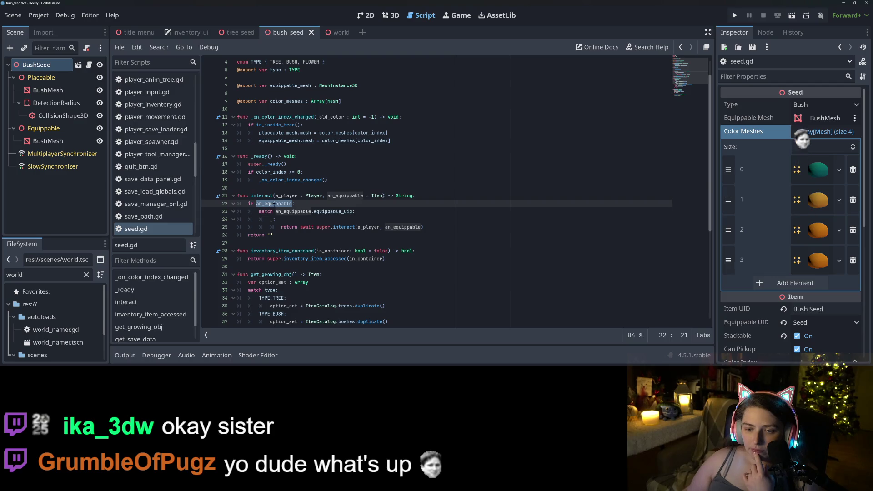
left_click(333, 212)
double_click(332, 211)
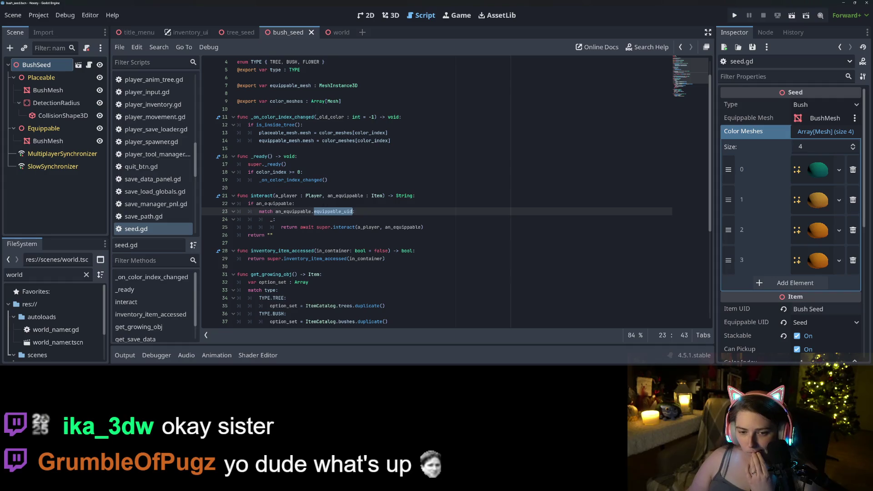
Jump from line 29's inventory_item_accessed call to its definition in item.gd
mouse_move(269, 204)
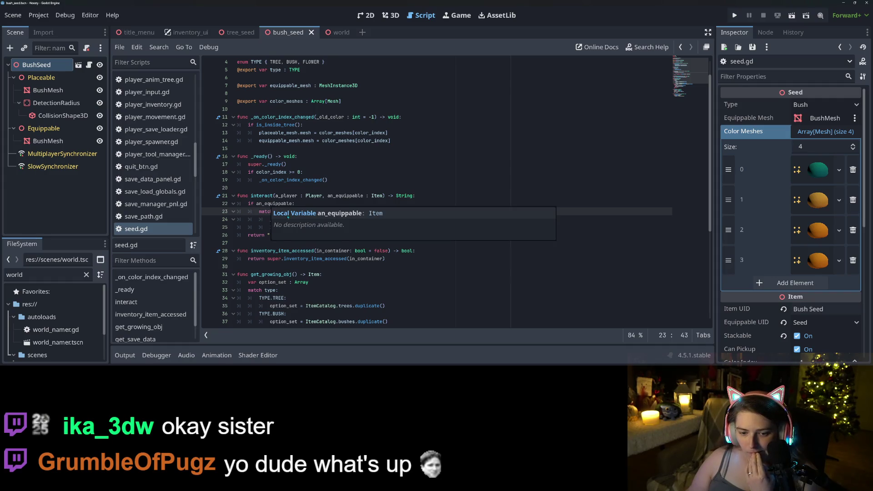
scroll(268, 204, "down", 3)
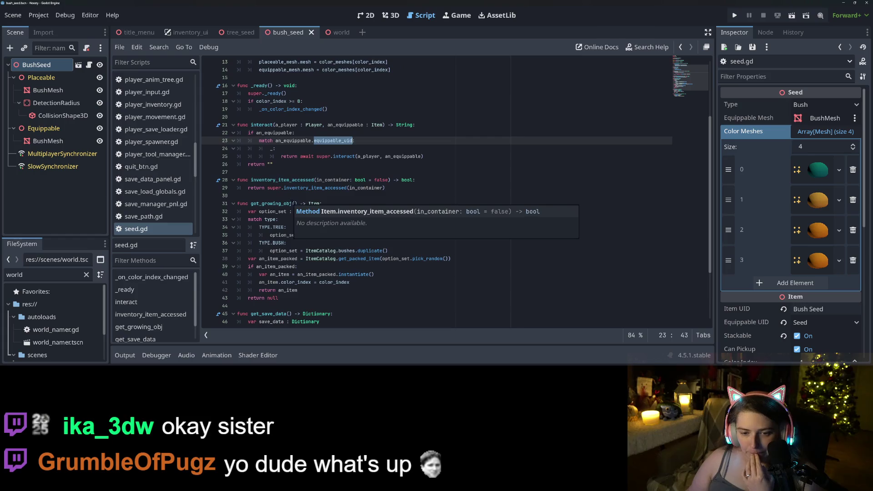
scroll(295, 221, "down", 3)
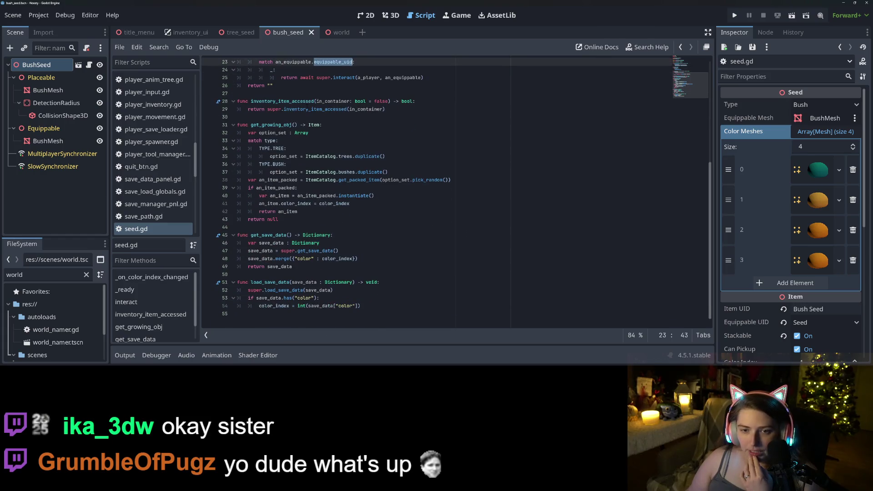
double_click(305, 109)
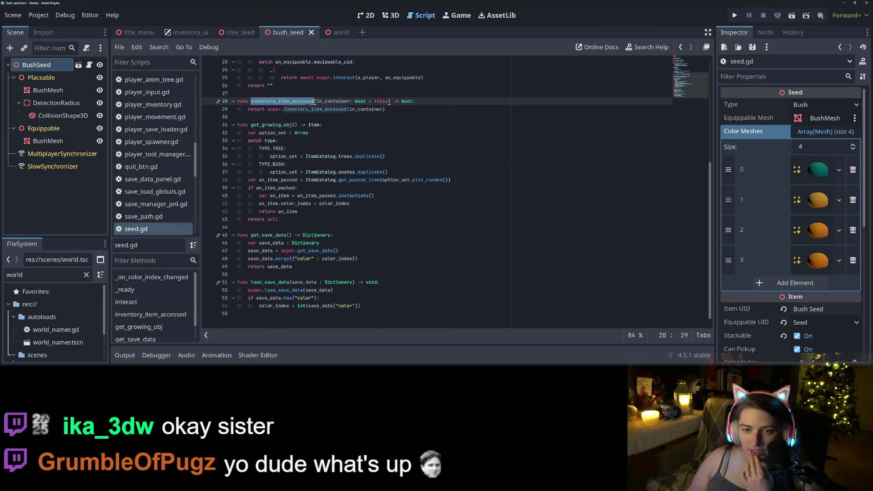
left_click(305, 109, "ctrl")
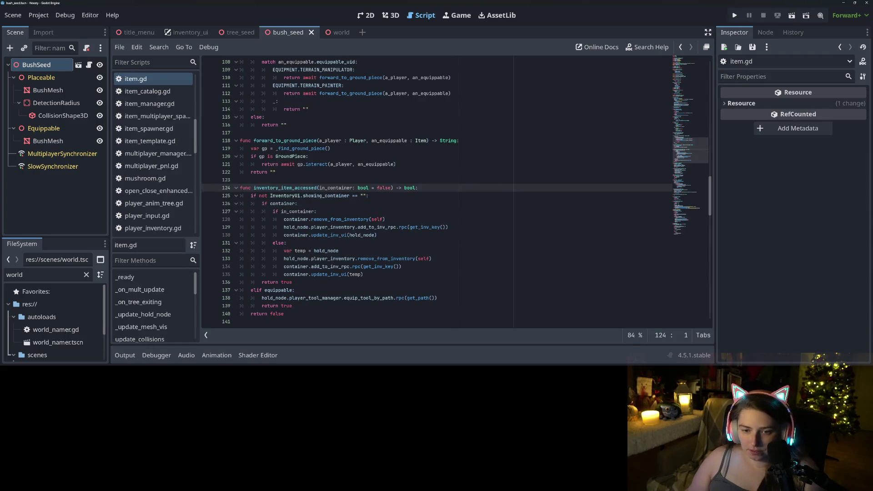
Inspect hold_node and equippable on lines 137–138, then follow equip_tool_by_path into player_tool_manager.gd
scroll(286, 251, "down", 2)
double_click(286, 250)
double_click(285, 243)
double_click(282, 251)
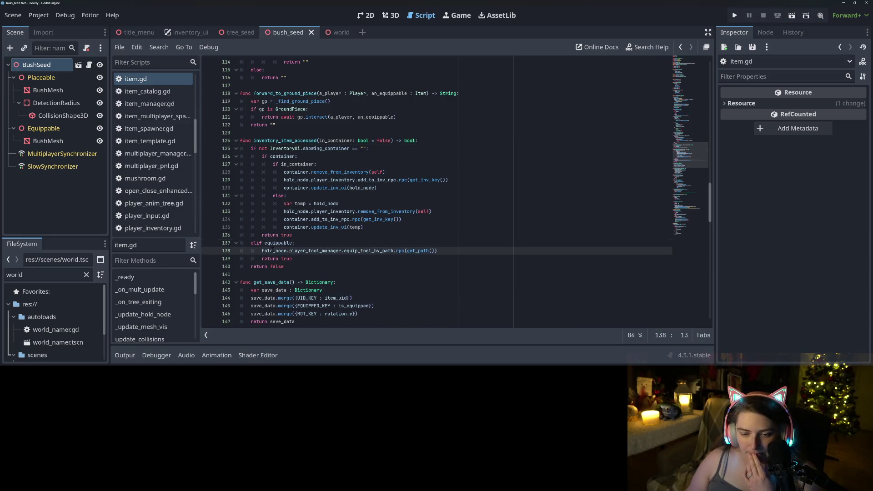
double_click(417, 251)
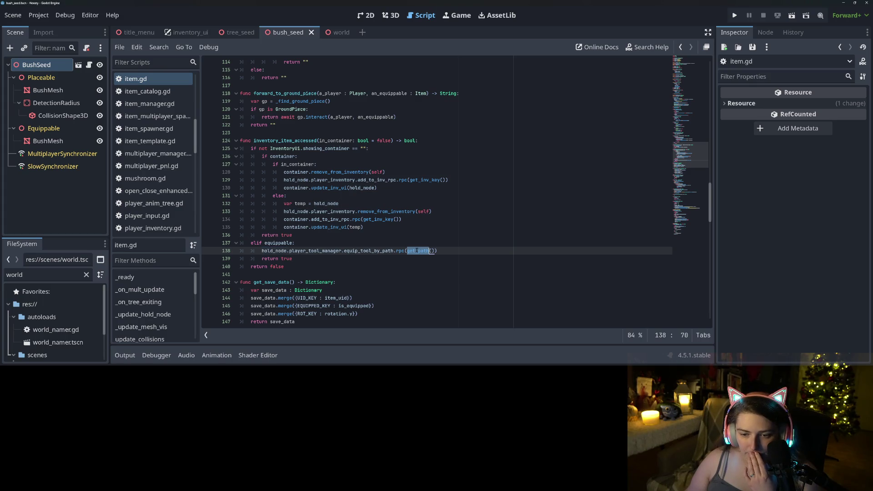
double_click(373, 250)
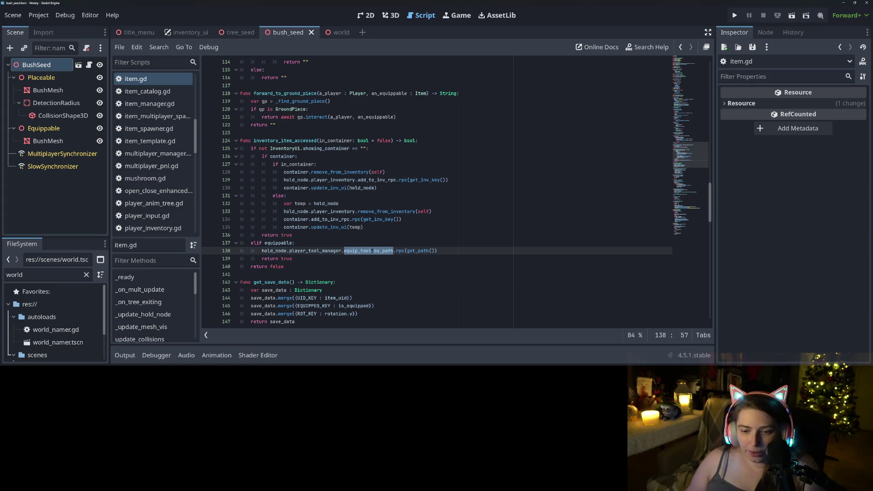
left_click(372, 251, "ctrl")
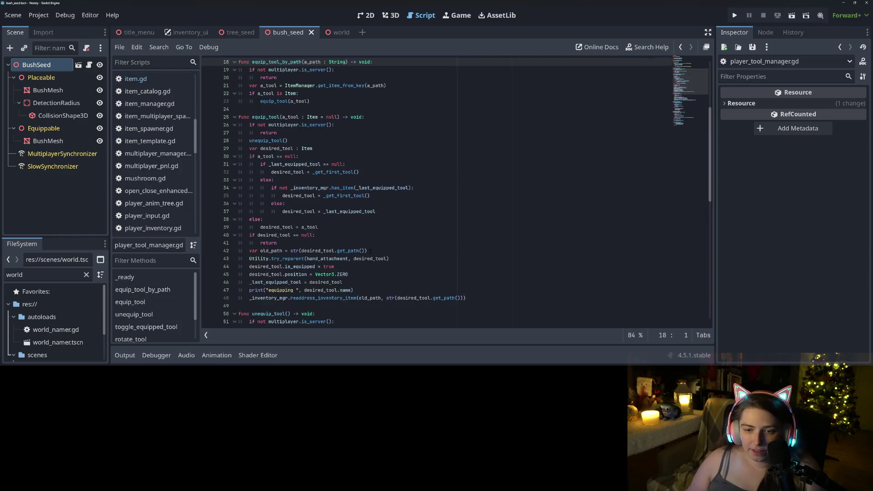
Examine equip_tool_by_path's ItemManager lookup and the equip_tool body's else branch
scroll(368, 248, "up", 1)
left_click(307, 124)
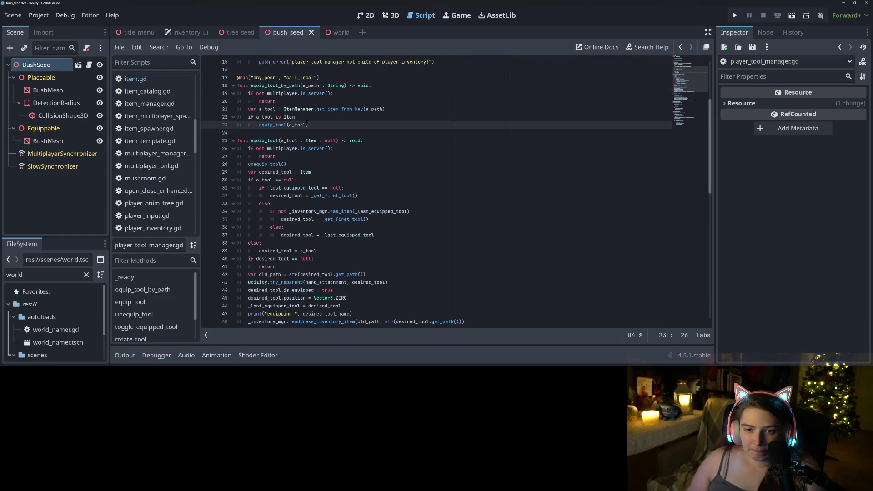
left_click(312, 109)
left_click(323, 125)
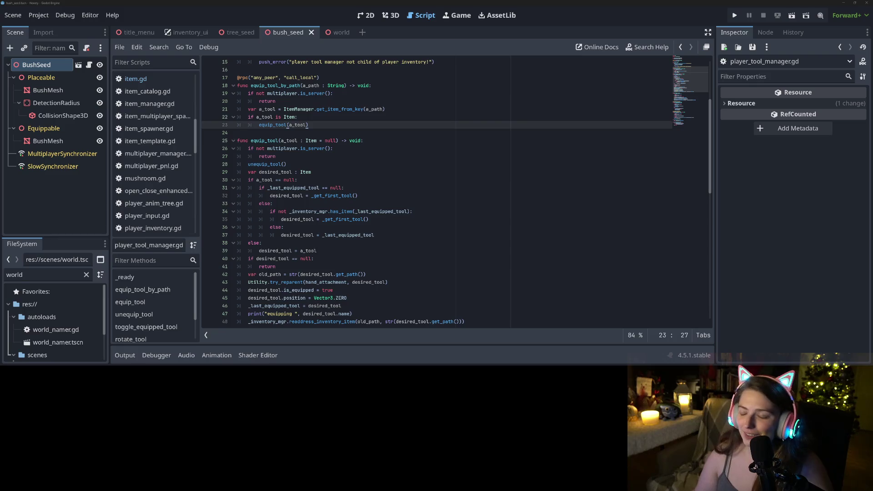
left_click(522, 259)
left_click(273, 204)
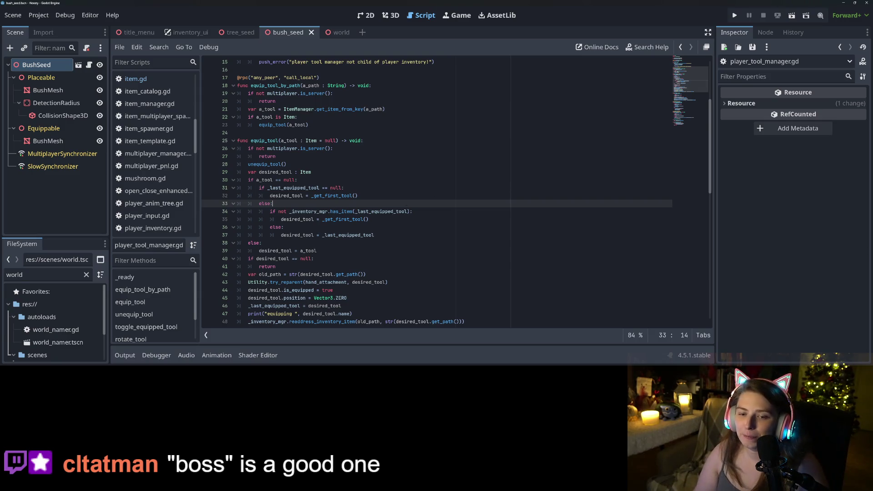
Review equip_tool's server check and highlight uses of equip_tool and equip_tool_by_path
key("Down")
key("Down")
key("Down")
key("End")
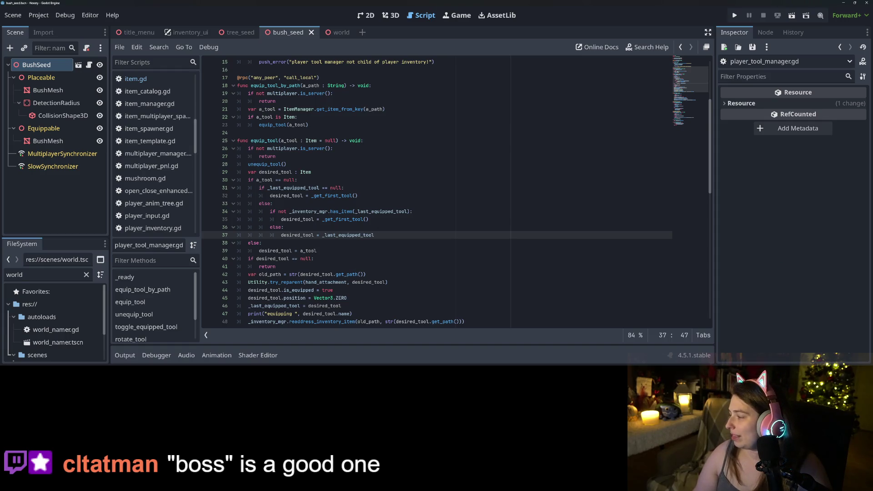
key("alt+Tab")
left_click(816, 7)
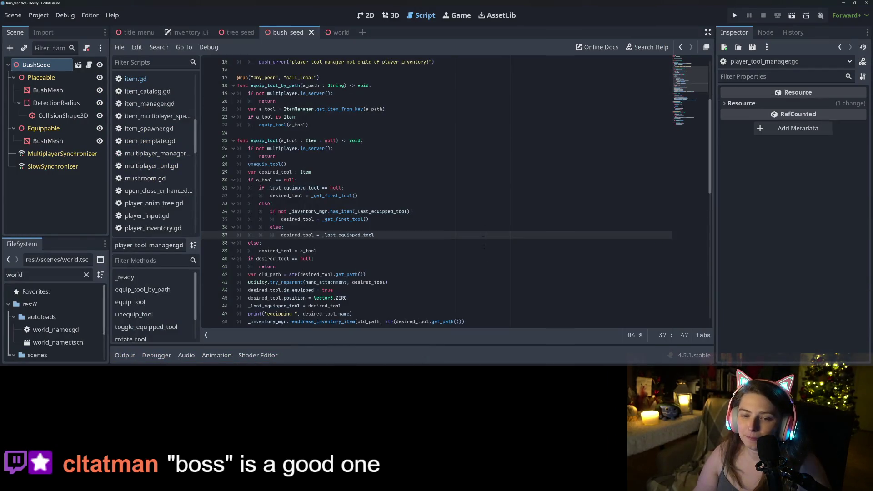
left_click(281, 149)
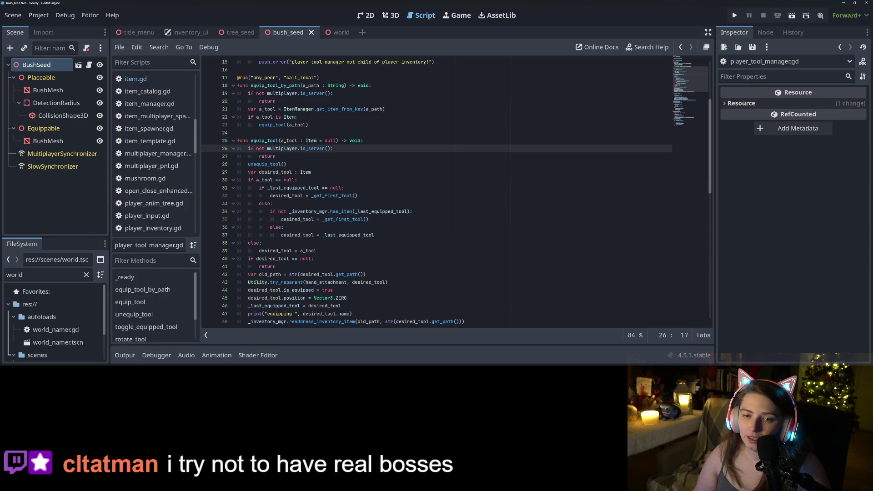
double_click(267, 140)
left_click(282, 94)
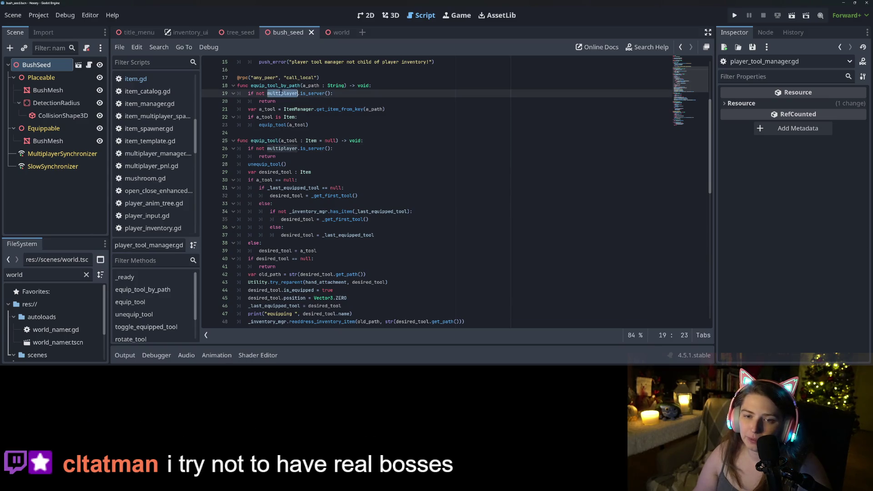
double_click(278, 86)
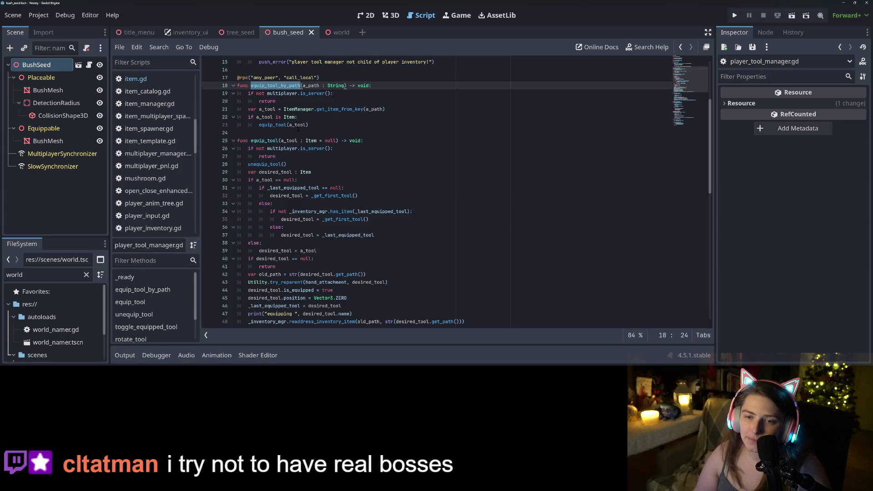
Check get_item_from_key in item_manager.gd, then trace a_tool into the equip_tool call
double_click(303, 109)
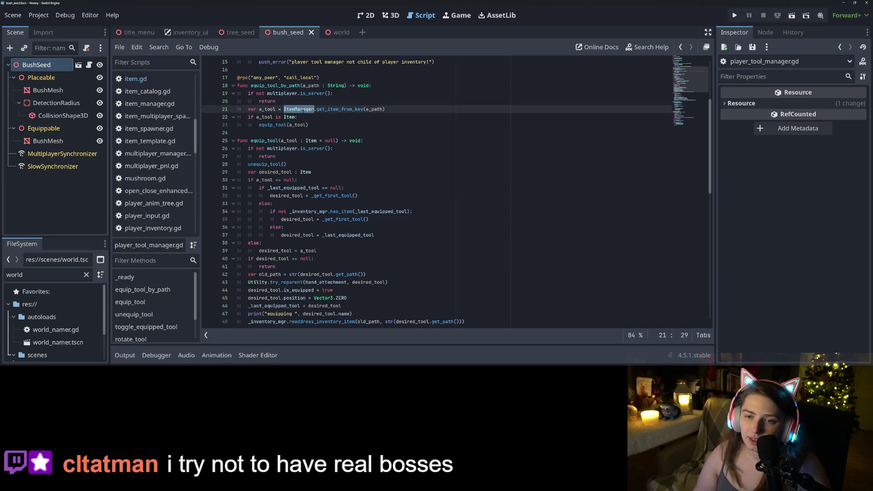
left_click(342, 109, "ctrl")
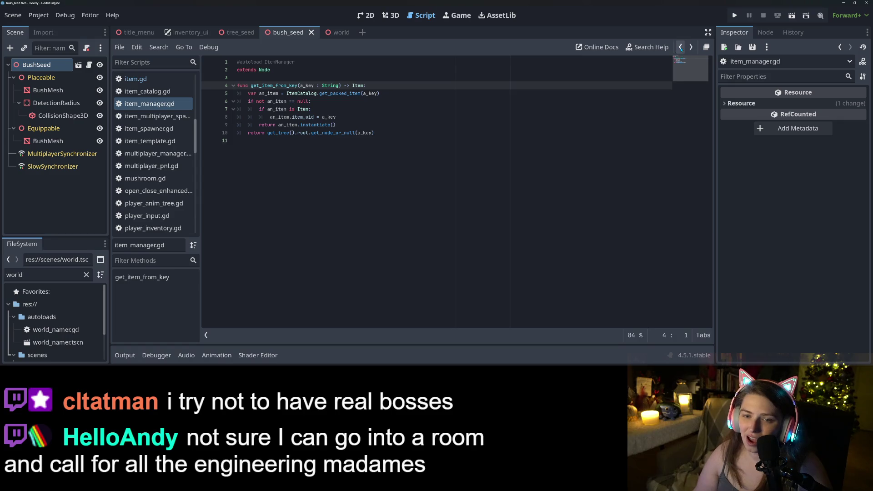
key("alt+Left")
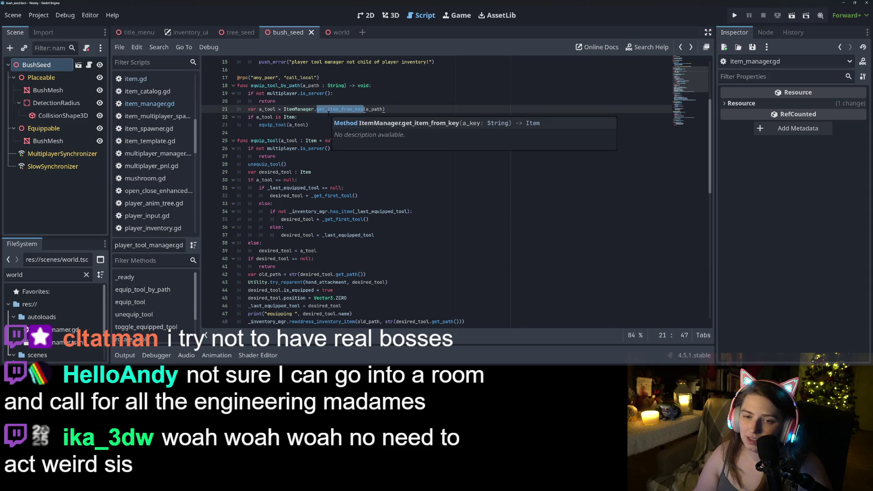
left_click(322, 117)
double_click(262, 117)
left_click(278, 124)
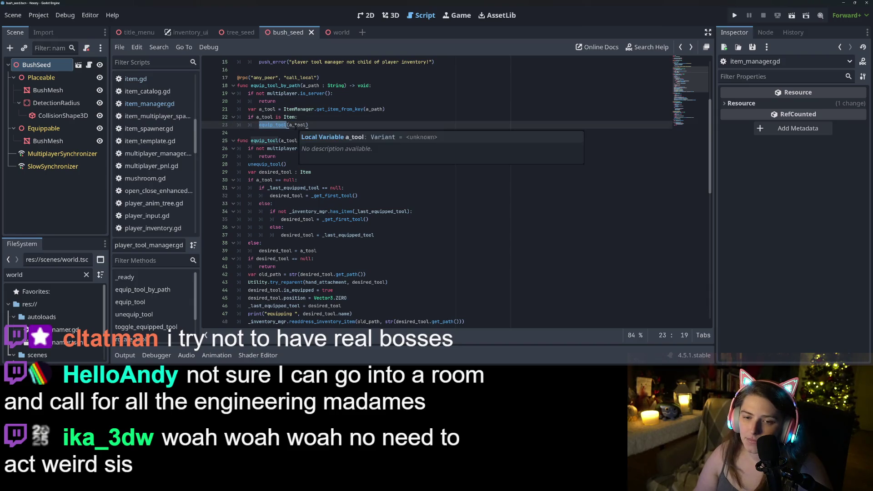
double_click(297, 125)
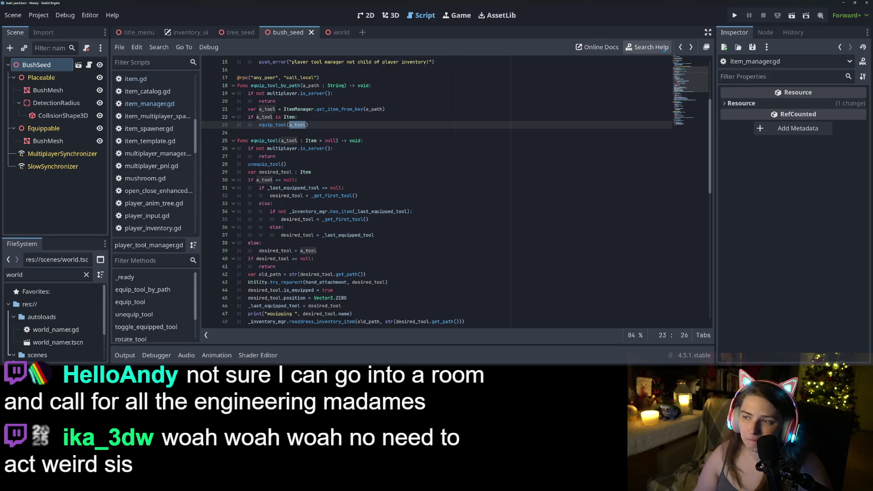
Navigate back through the edit history to item.gd's equip_tool_by_path call
left_click(681, 47)
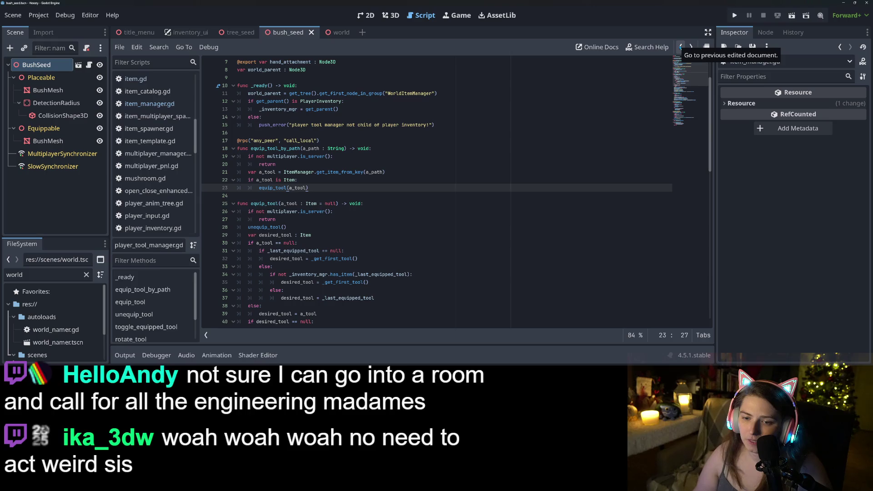
double_click(274, 150)
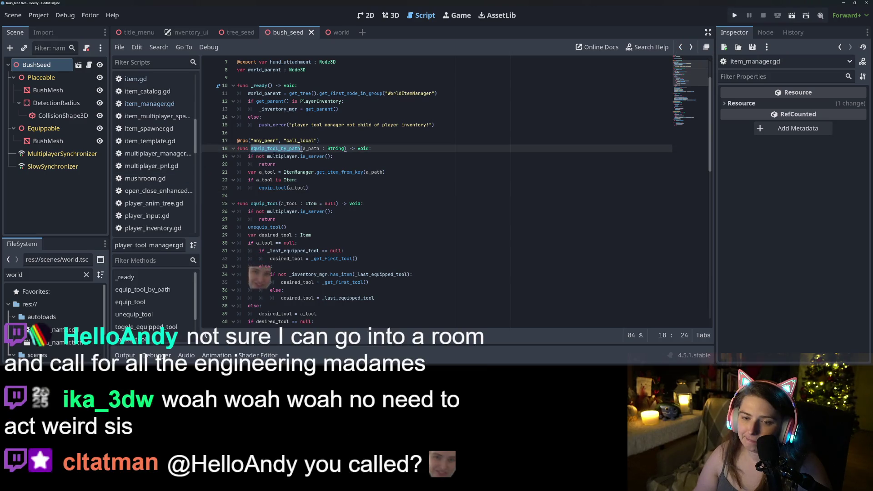
left_click(276, 172)
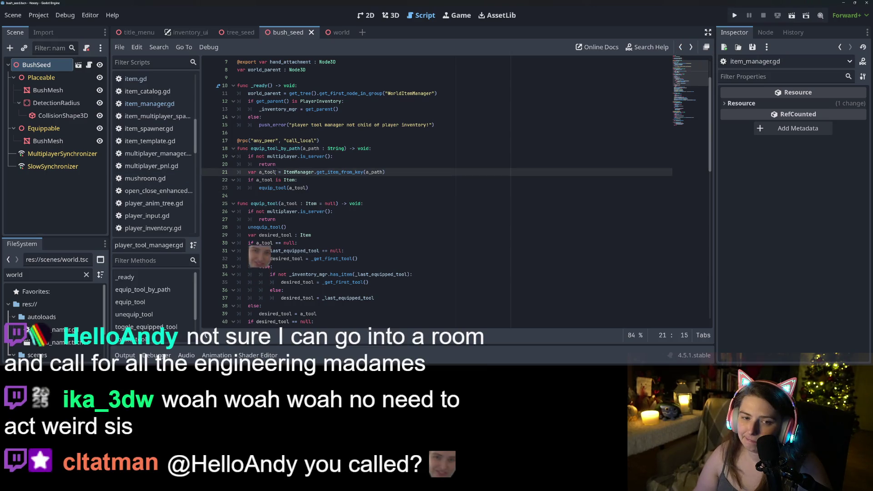
left_click(681, 47)
left_click(681, 47)
left_click(681, 46)
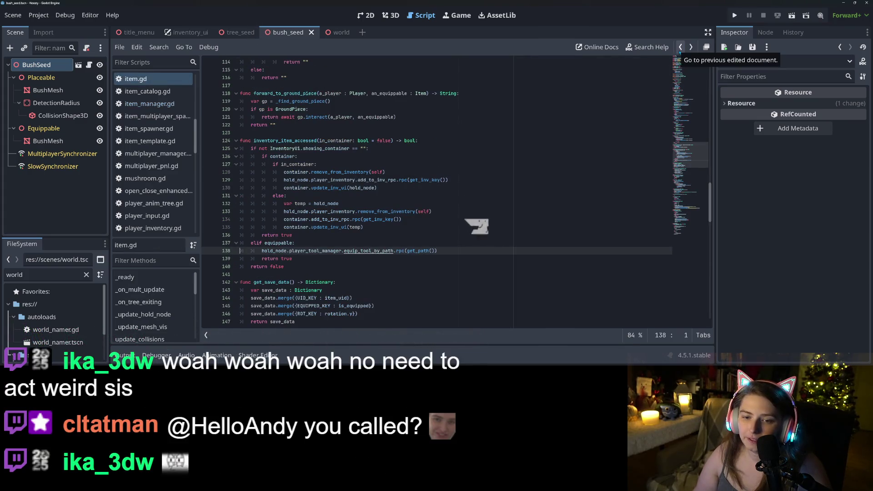
key("ctrl+z")
key("Down")
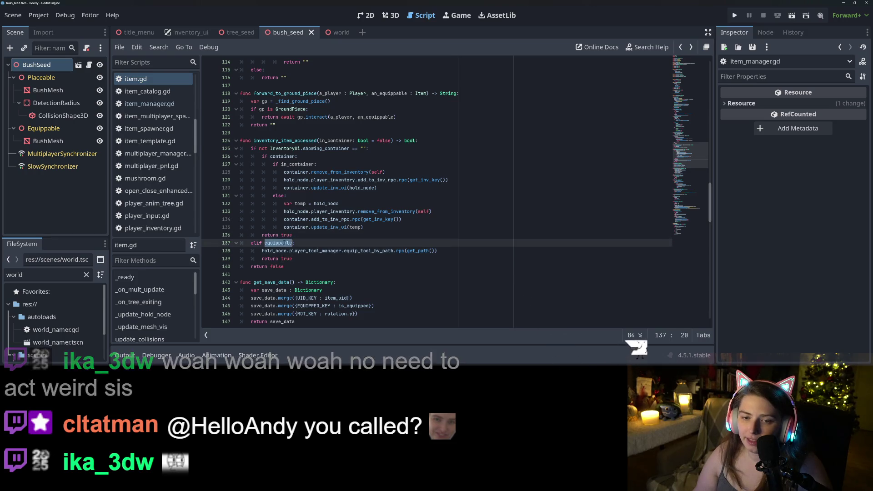
Select equippable_uid in the equippable check on item.gd line 58
scroll(455, 191, "up", 15)
scroll(346, 256, "up", 6)
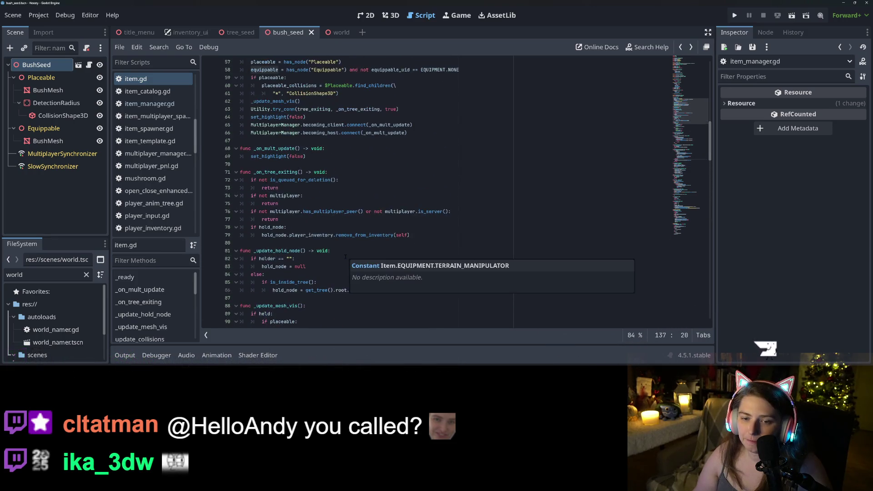
left_click(398, 141)
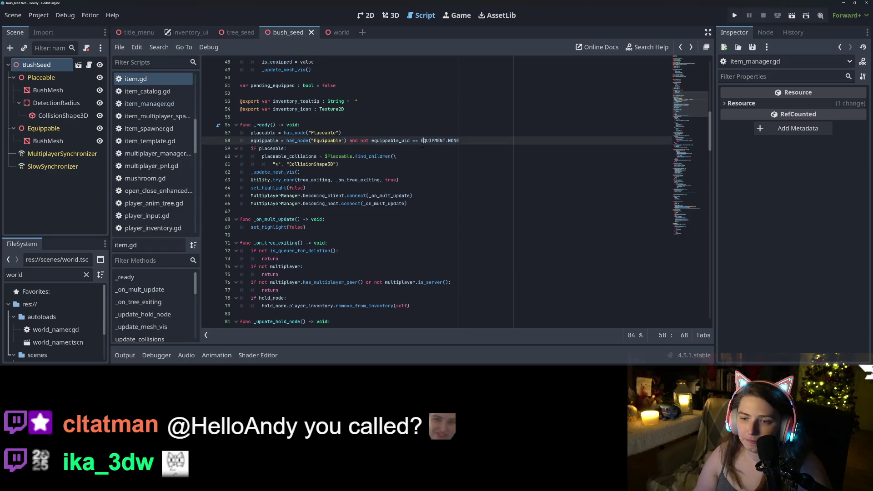
double_click(397, 140)
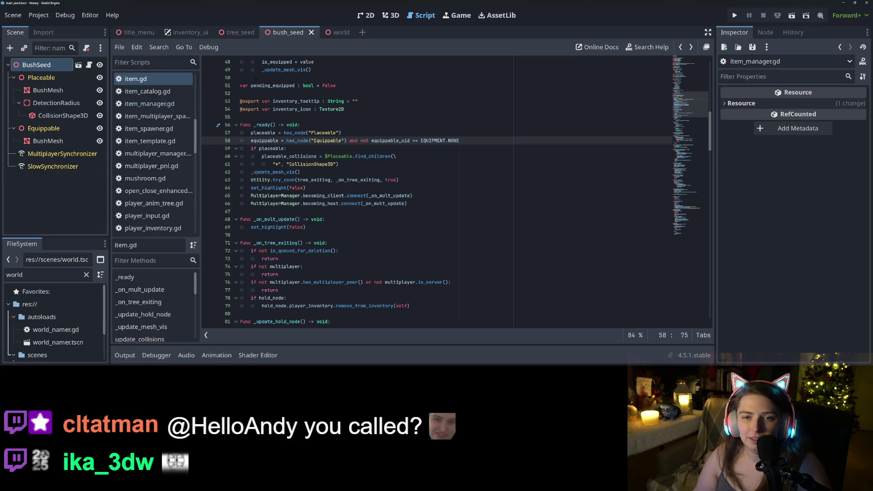
Check the BushSeed node's properties in the Inspector and run the project
left_click(54, 67)
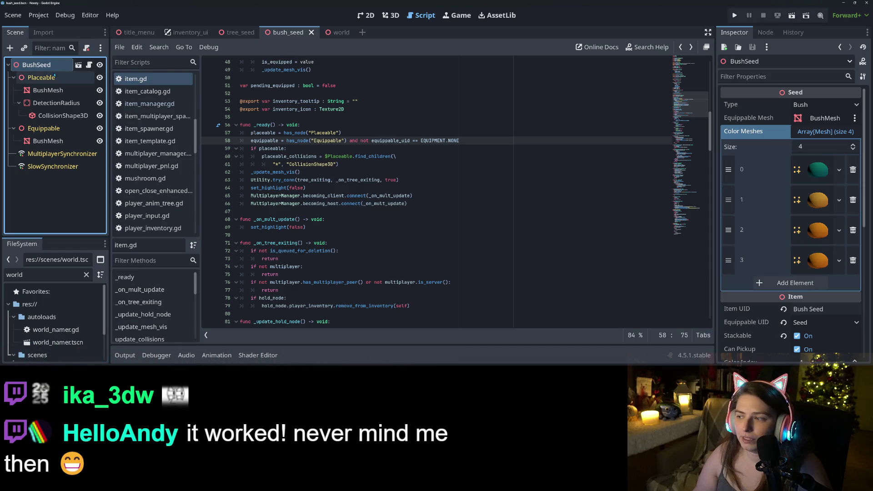
scroll(766, 193, "down", 3)
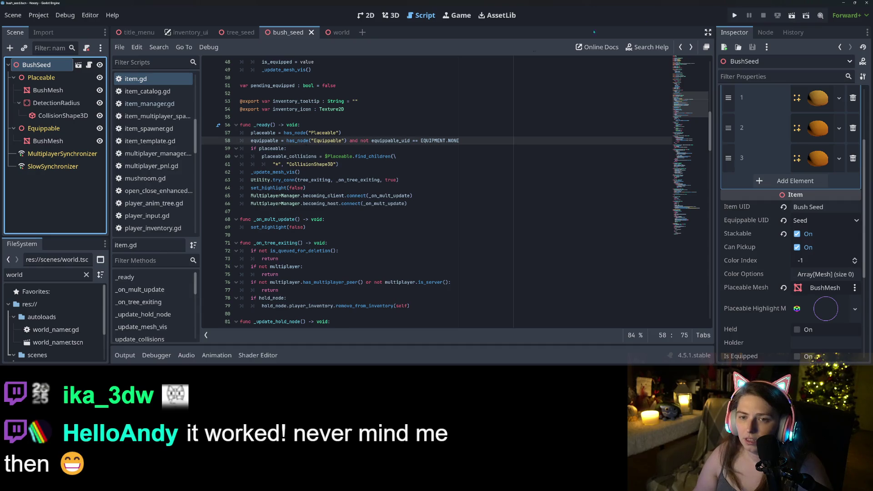
left_click(735, 16)
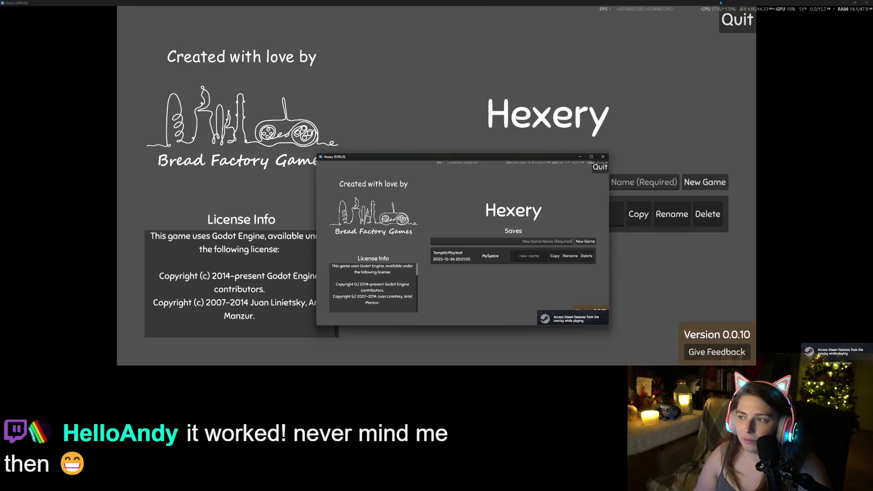
Create a new save with a world named bugworld, open the inventory, and view the remote tree
left_click(844, 3)
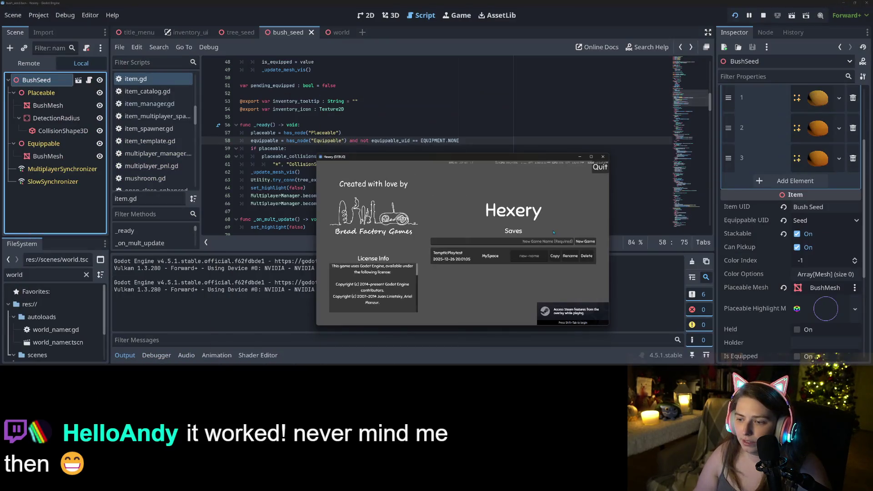
left_click(504, 241)
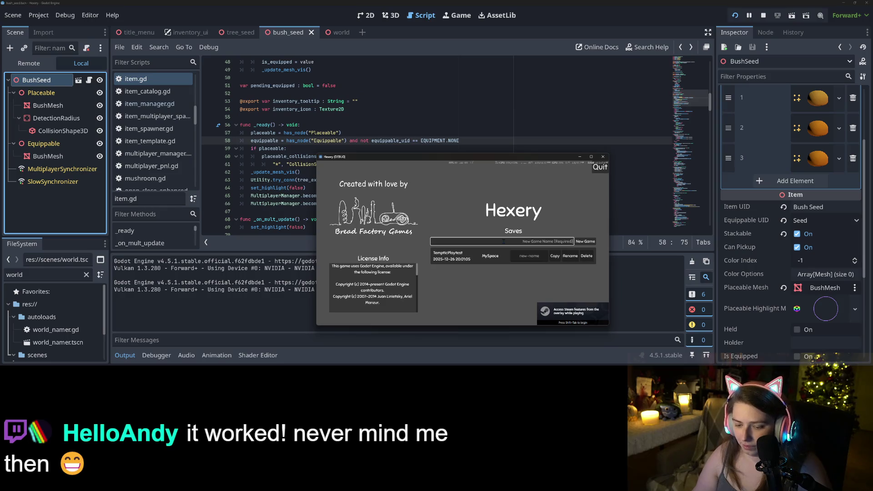
key("Return")
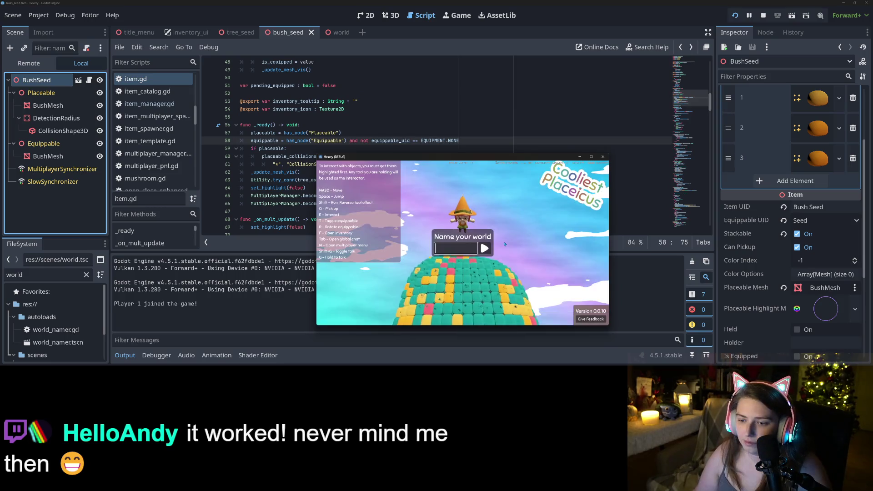
type("bugworld")
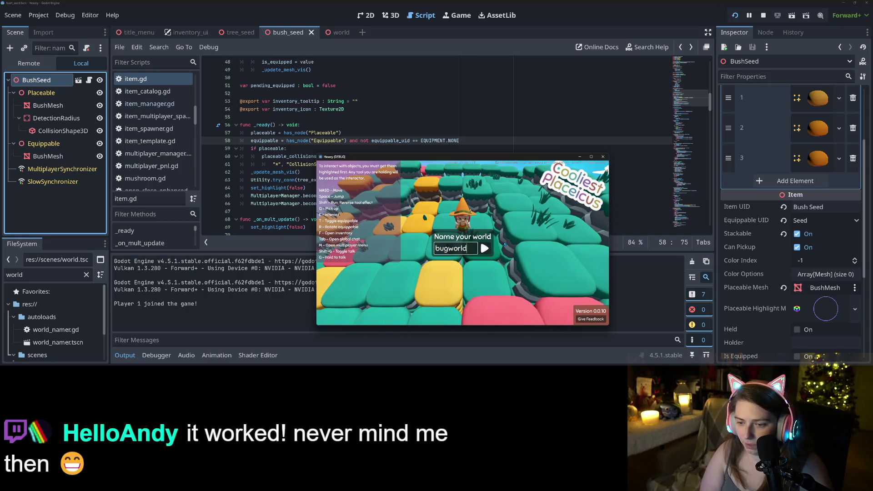
key("Return")
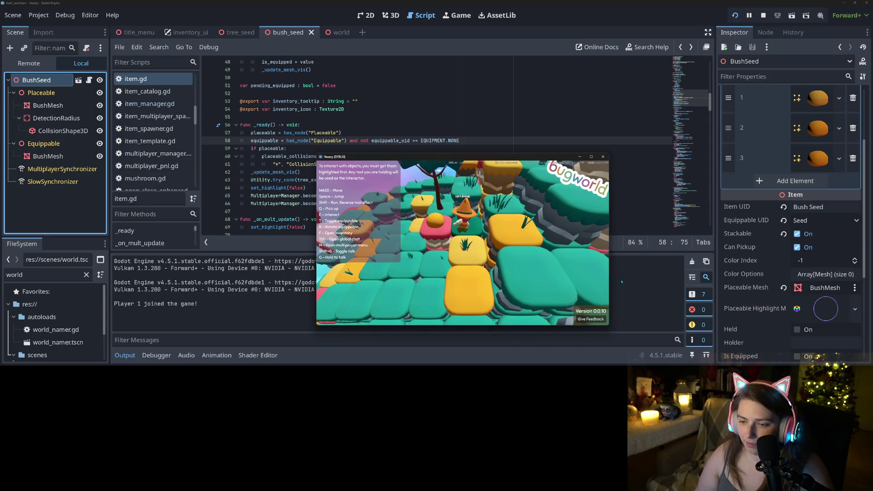
key("f")
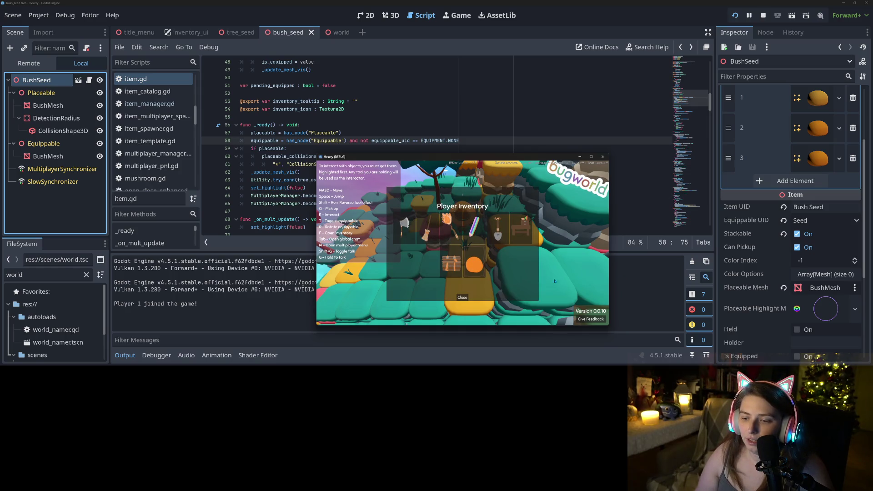
left_click(29, 63)
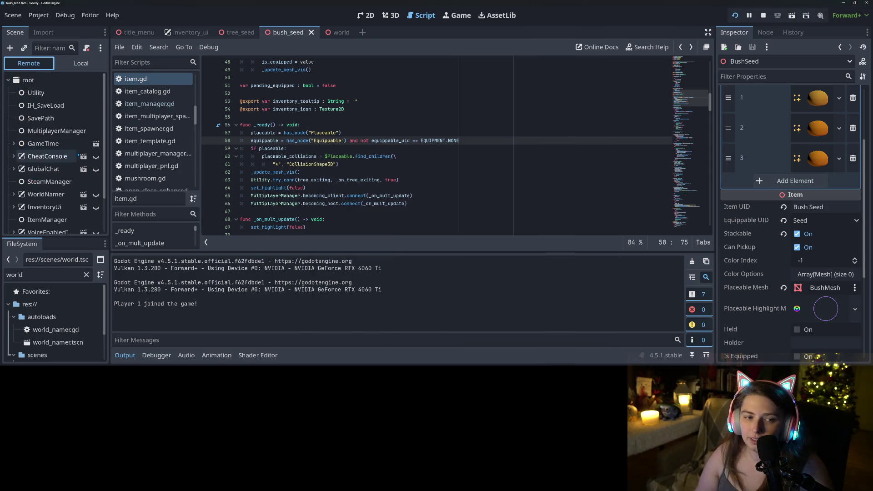
Show the Debugger's Session 2 and select 'equippable' on item.gd line 58
scroll(55, 169, "down", 3)
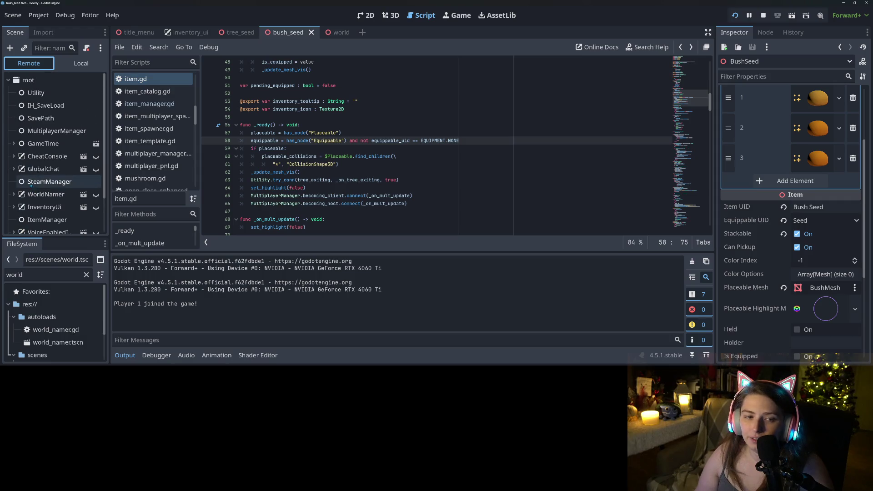
scroll(28, 192, "up", 3)
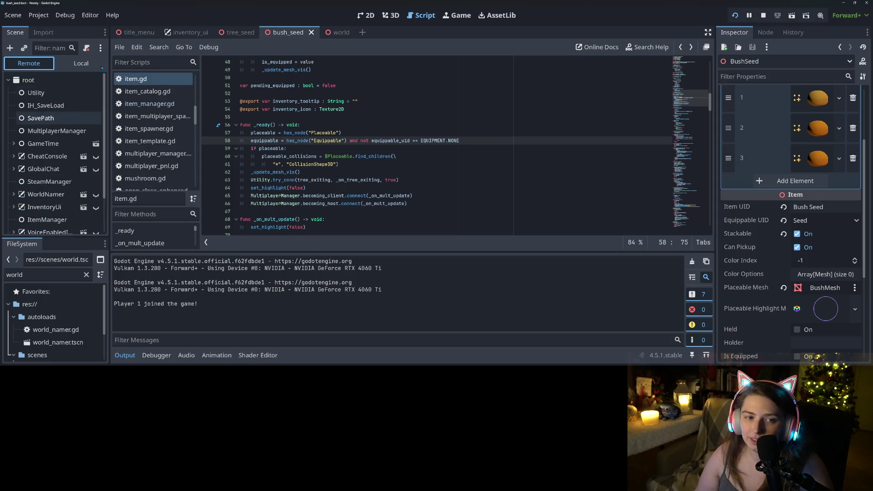
left_click(150, 355)
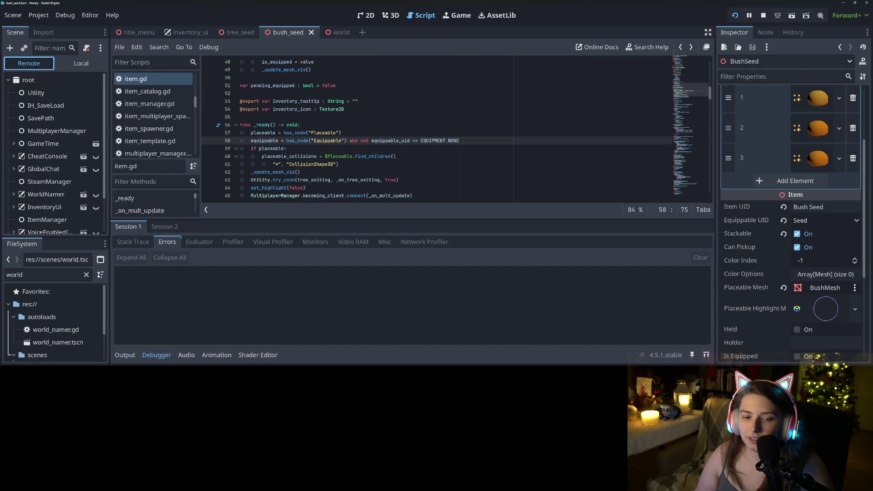
left_click(173, 228)
scroll(338, 172, "down", 2)
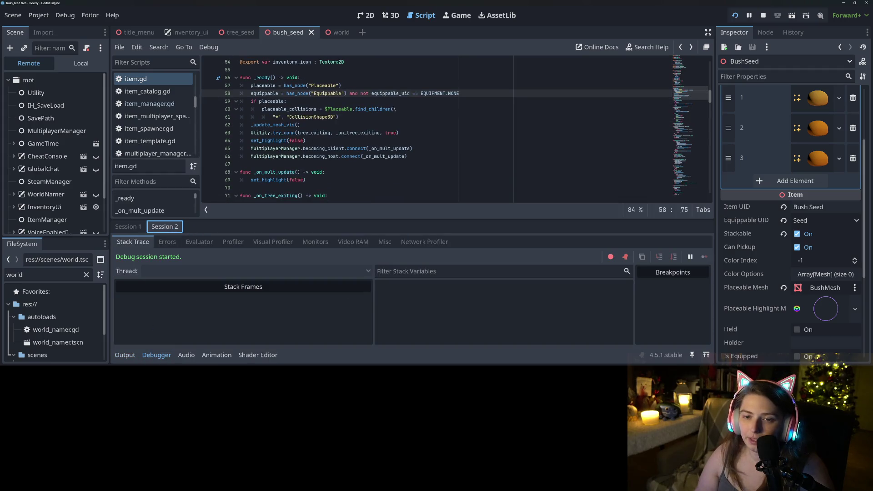
double_click(266, 94)
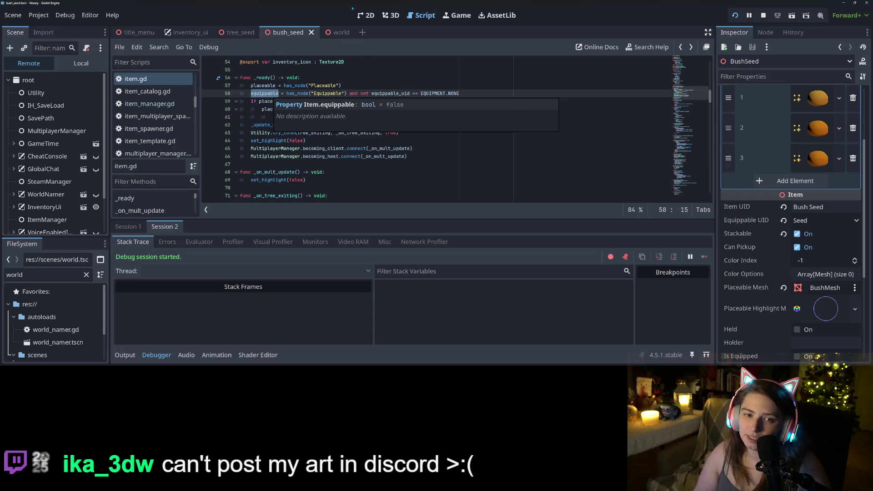
Switch the Scene dock back to the local BushSeed tree, then go to Trello
left_click(77, 64)
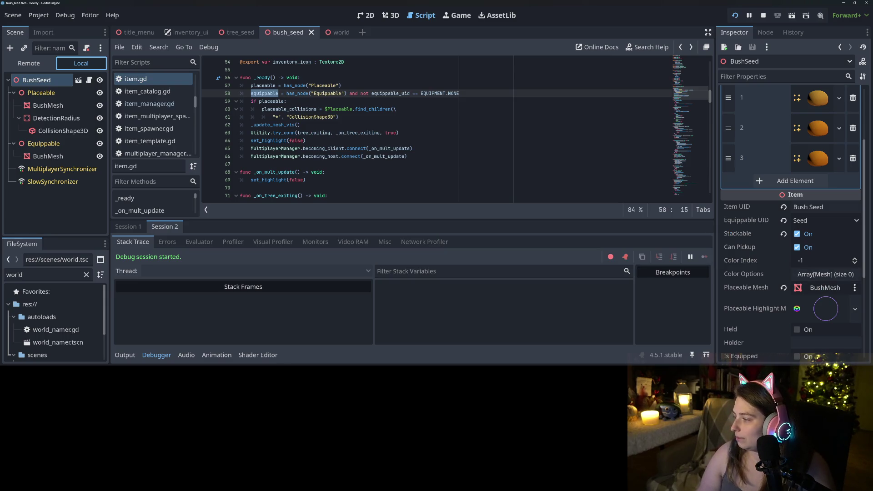
key("alt+Tab")
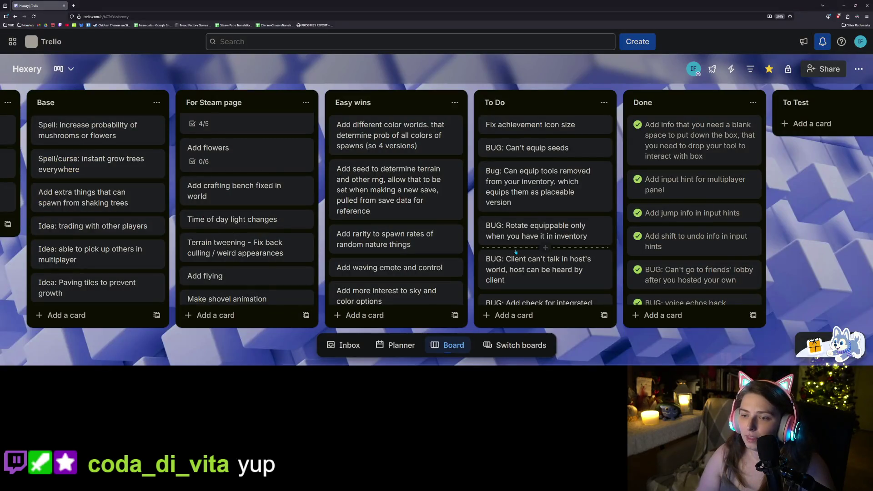
Add a 'BUG: Highlight was jittery' card to the To Do list
scroll(534, 288, "down", 3)
left_click(508, 315)
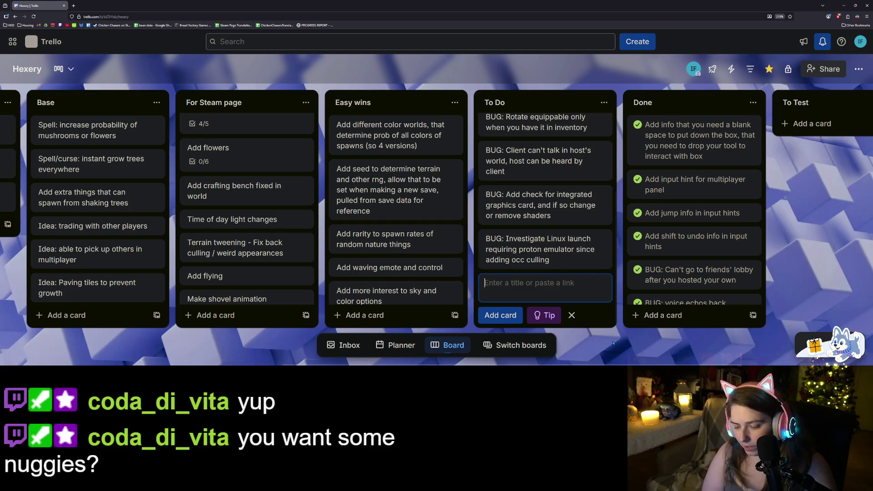
type("BUG: Hi")
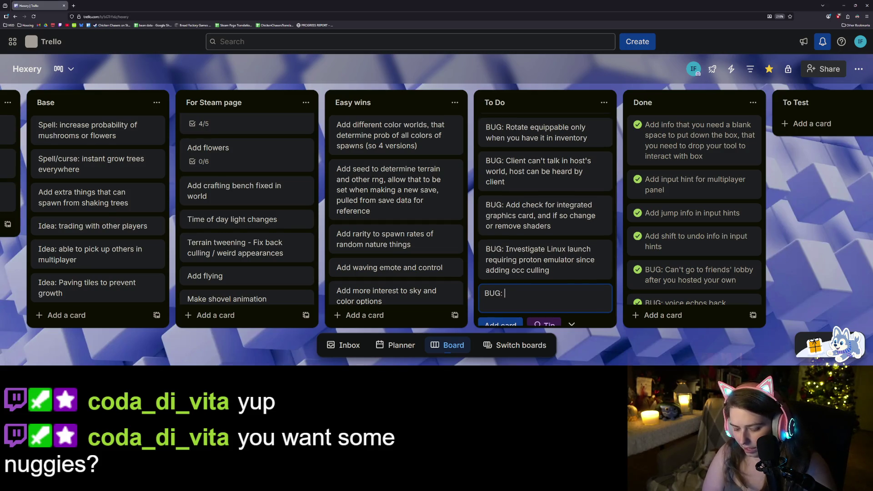
type("ghlight ")
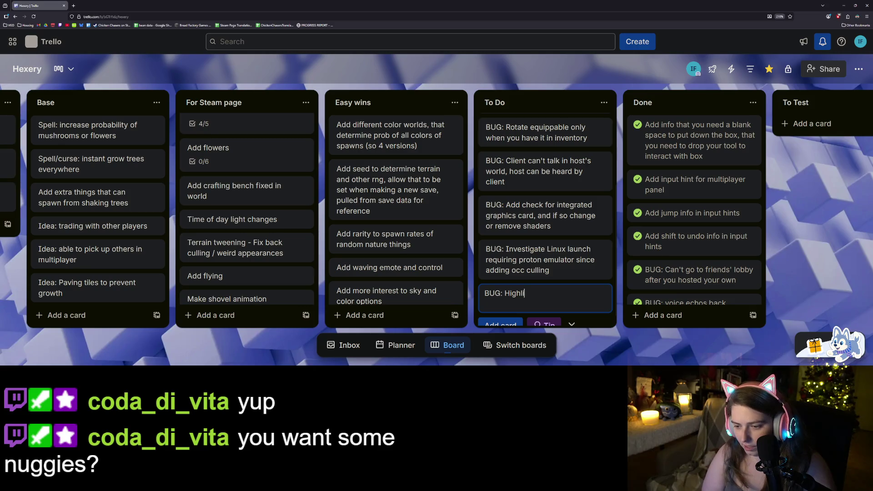
type("was jittery")
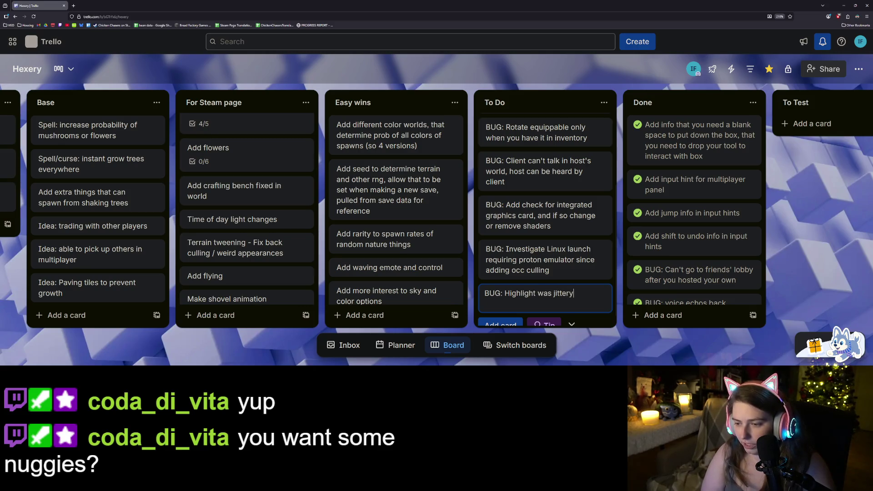
key("Return")
key("Escape")
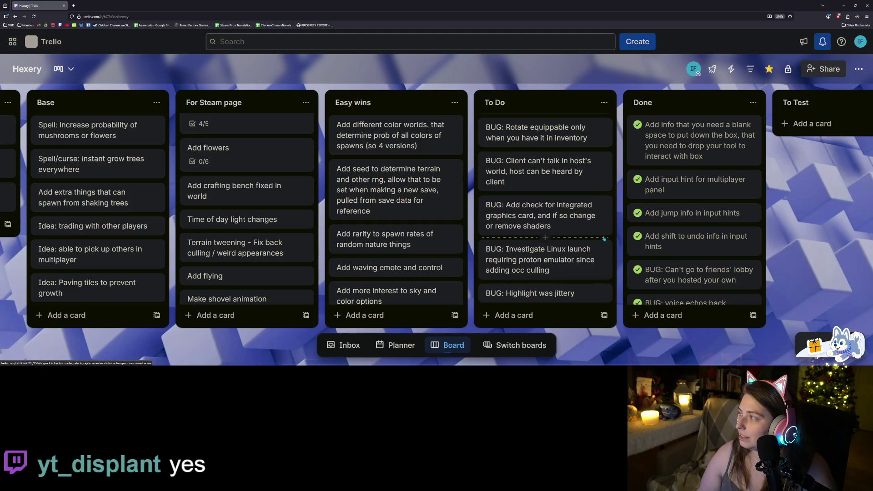
Move 'Fix achievement icon size' below 'BUG: Can't equip seeds' and minimize the browser
scroll(589, 237, "up", 3)
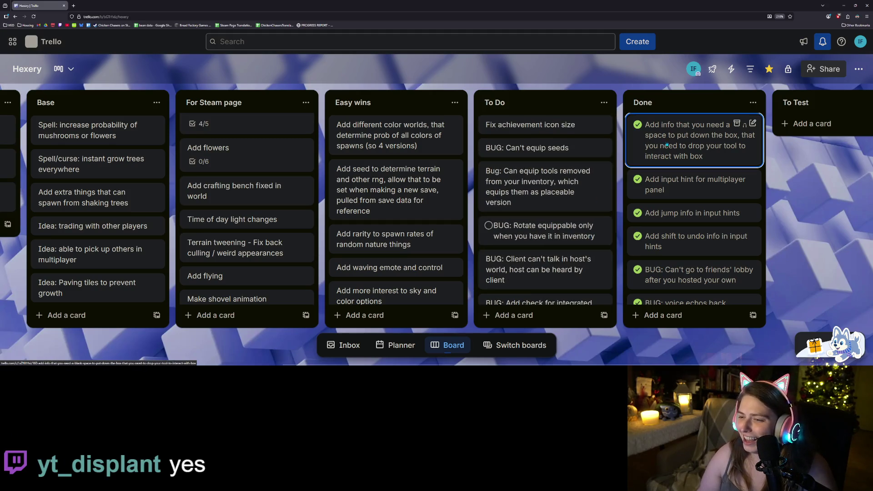
left_click_drag(569, 141, 568, 152)
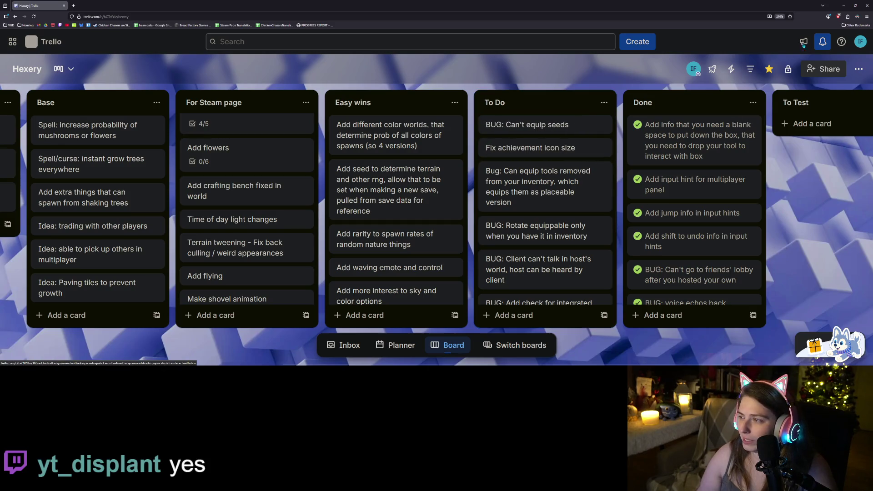
left_click(844, 6)
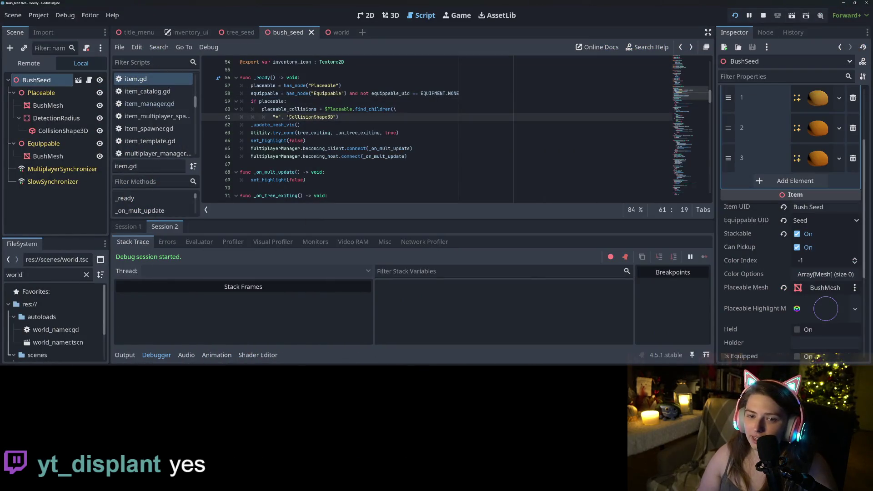
left_click(265, 164)
scroll(265, 164, "up", 10)
scroll(364, 127, "up", 2)
left_click(240, 109)
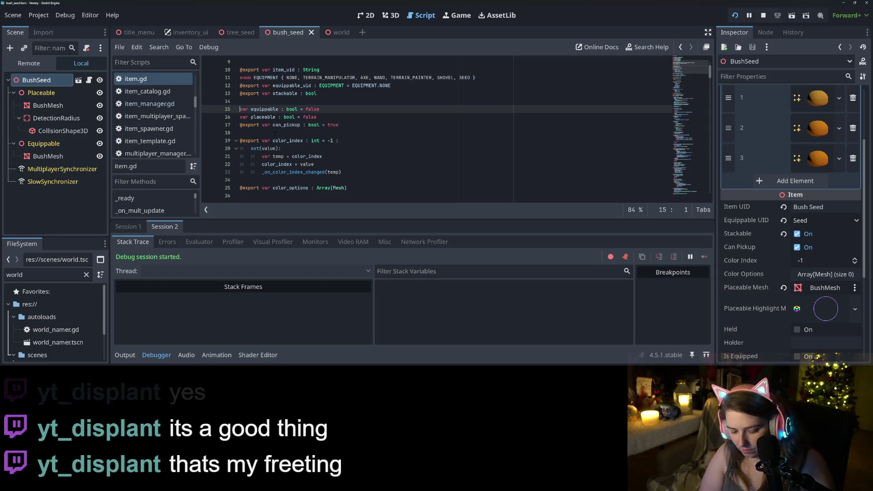
type("@export")
key("ctrl+s")
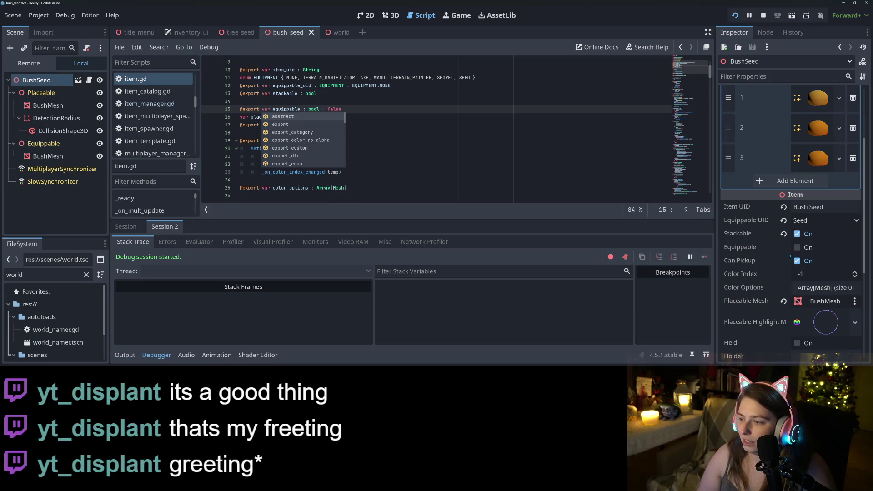
Turn Equippable on for BushSeed and TreeSeed, save both scenes, and stop the debug session
left_click(797, 247)
key("ctrl+s")
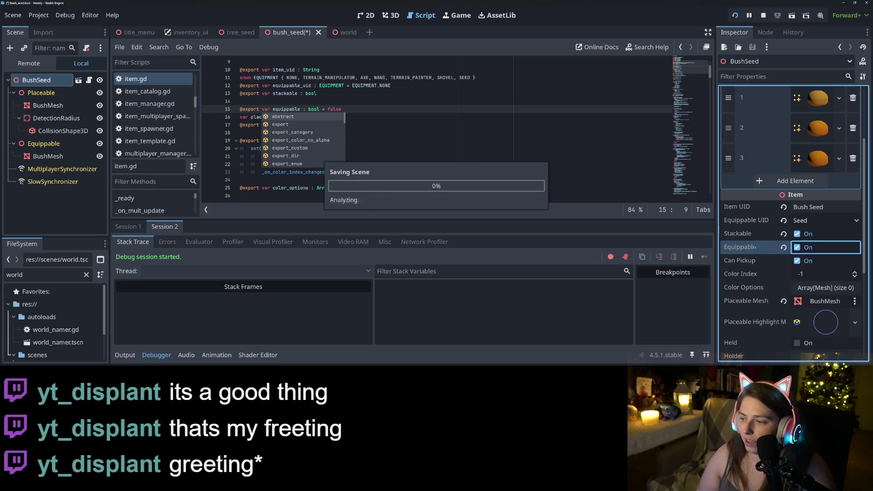
left_click(240, 32)
scroll(780, 281, "down", 3)
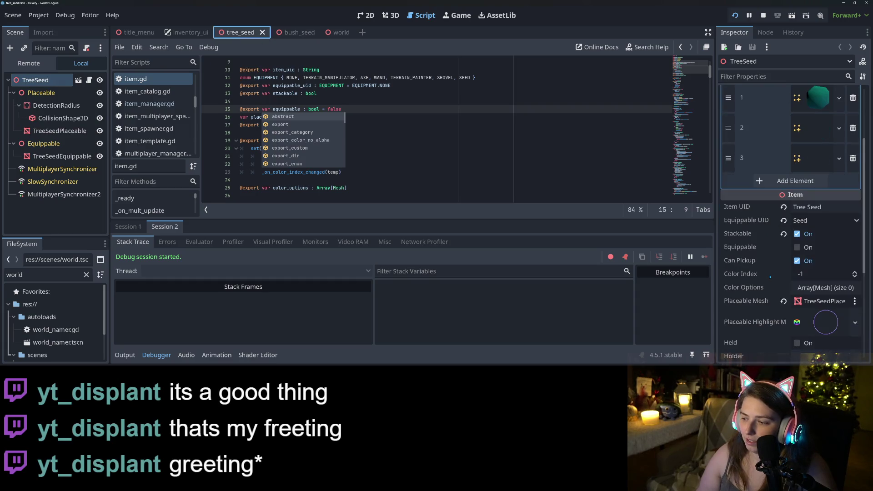
left_click(797, 247)
key("ctrl+s")
left_click(549, 133)
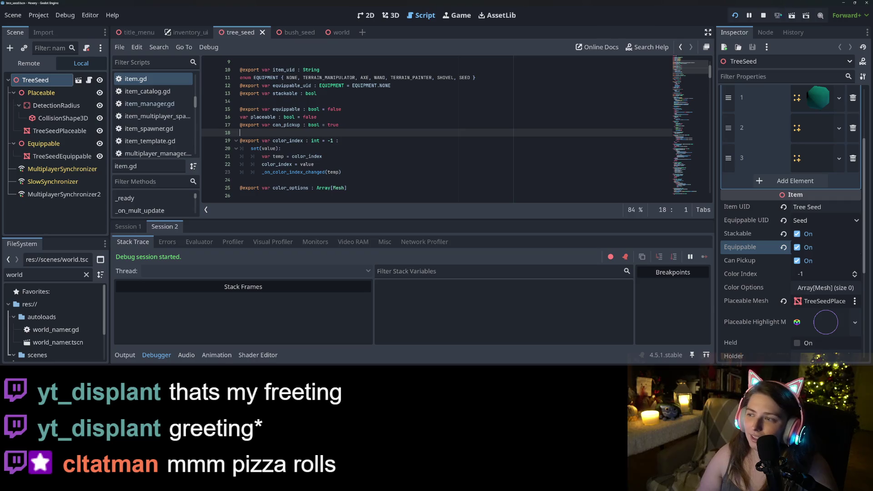
left_click(768, 19)
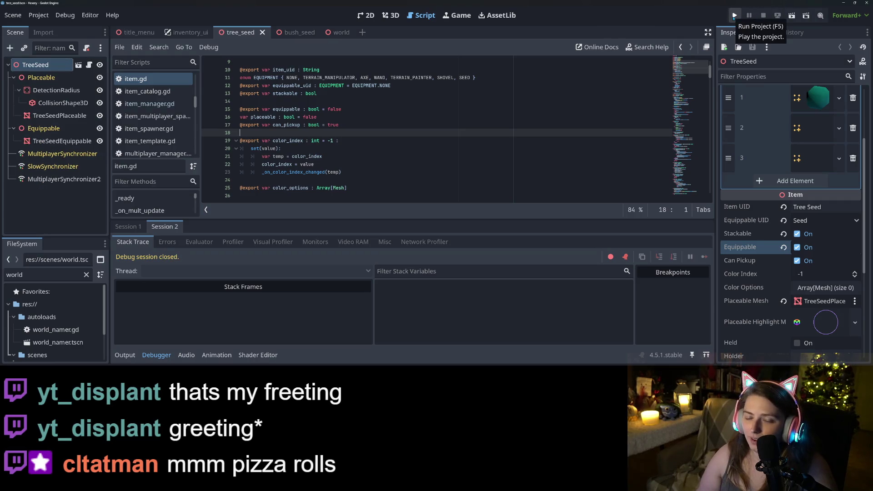
Run the project, load the debug save, and begin naming the new world
left_click(734, 16)
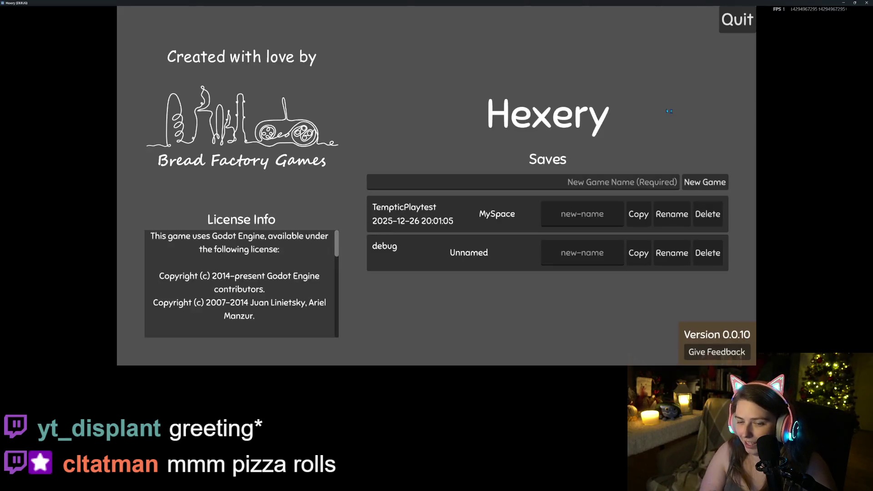
left_click(513, 252)
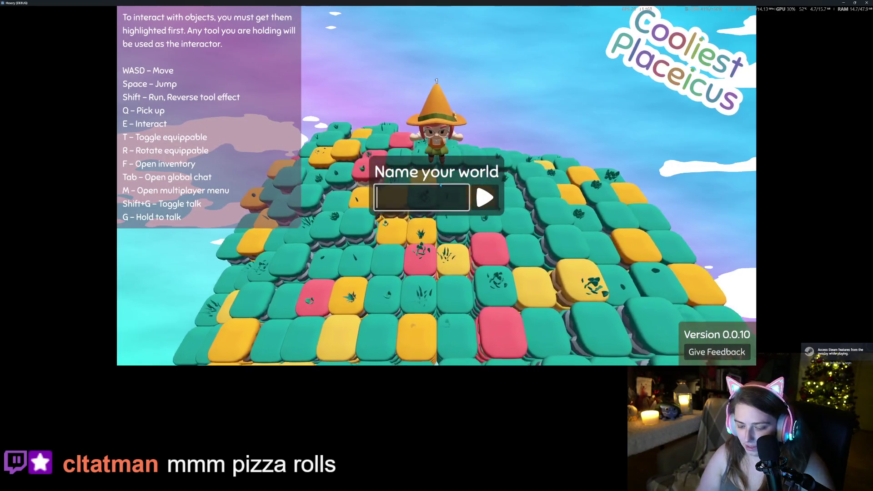
type("bug")
key("BackSpace")
key("BackSpace")
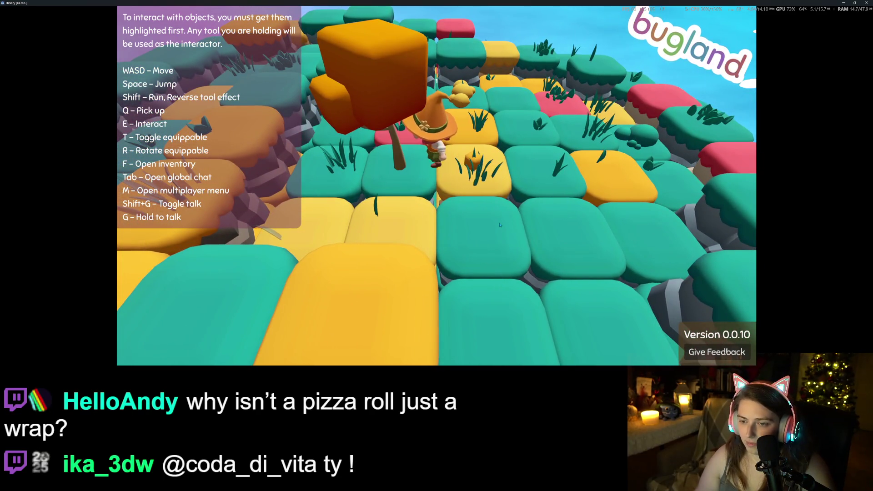
Open and close the inventory twice, quit the game, and view the four item.gd:138 errors
key("d")
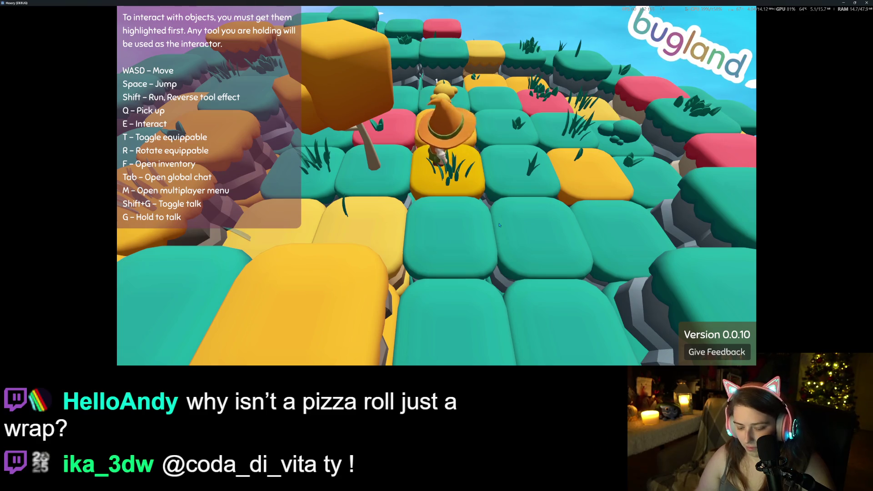
key("f")
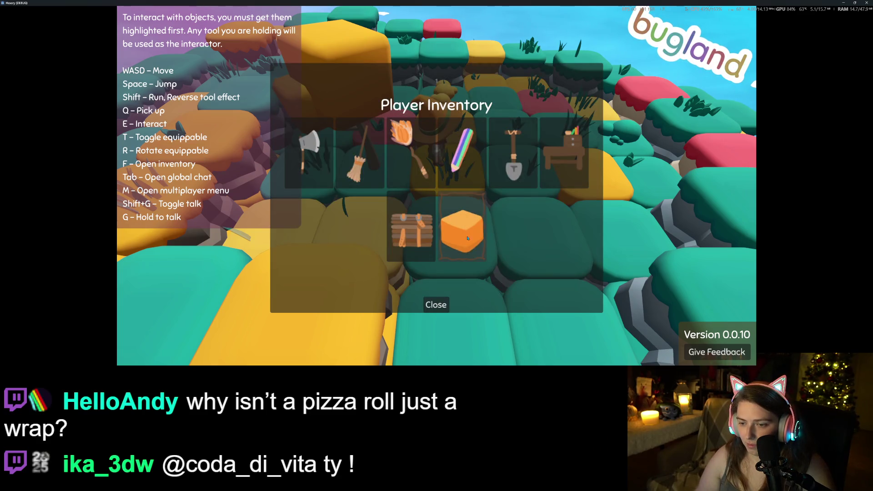
left_click(436, 306)
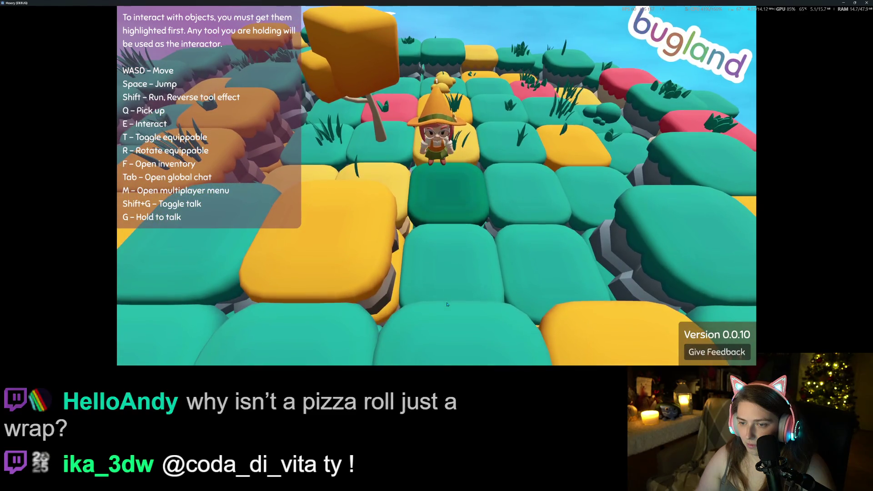
key("f")
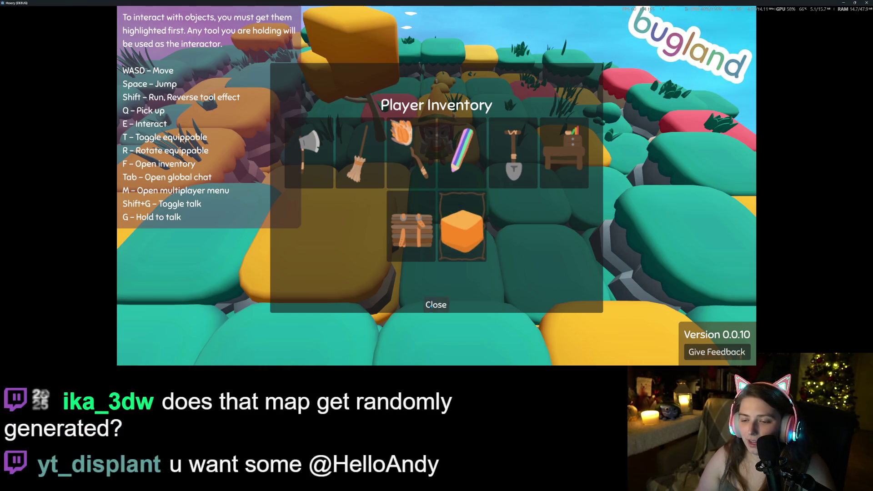
left_click(431, 305)
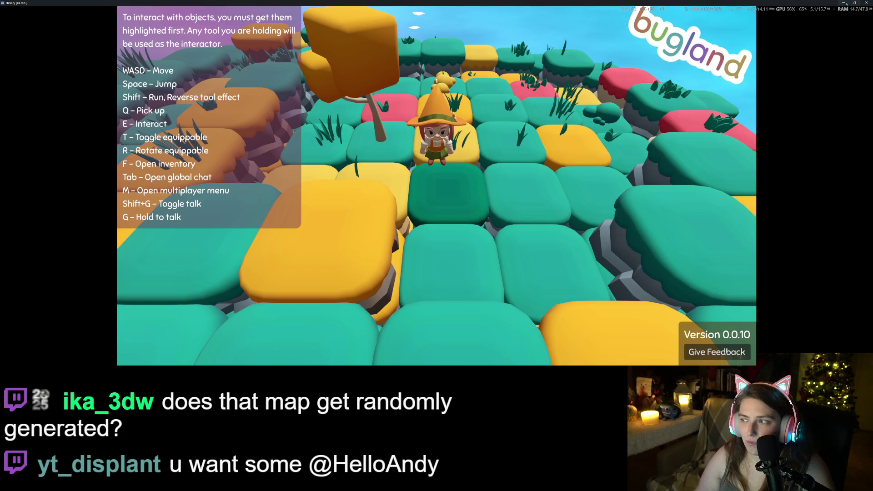
key("Escape")
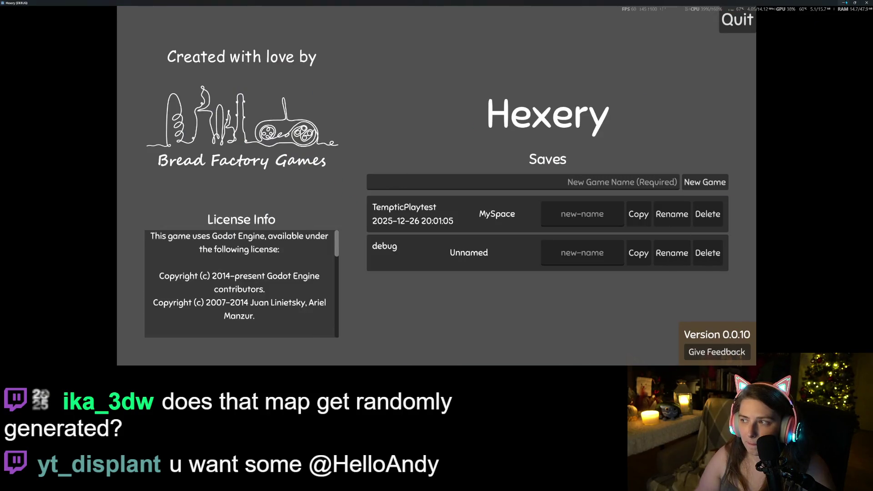
key("alt+F4")
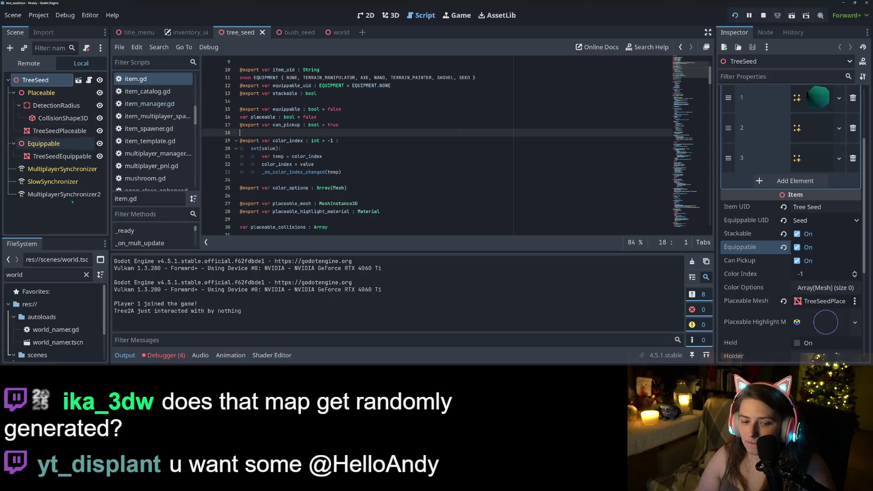
left_click(162, 355)
left_click(175, 243)
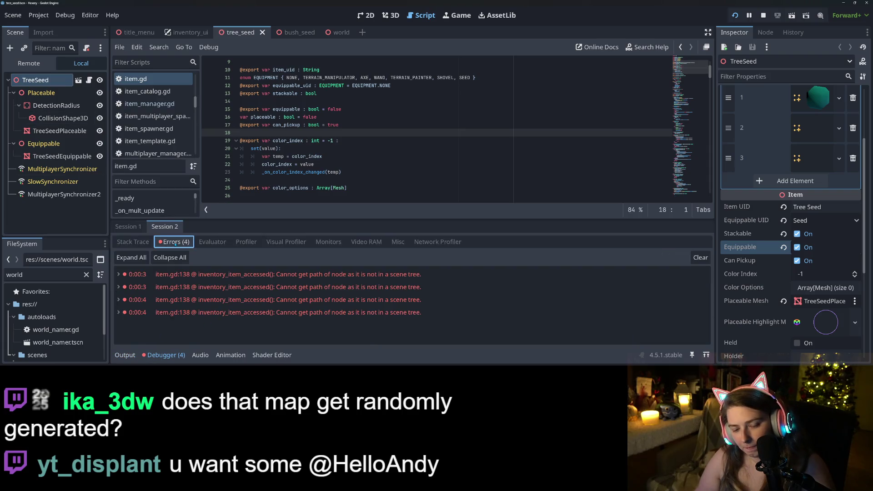
Jump from the first error to line 138 of item.gd, stop the game, and hide the debugger
mouse_move(325, 279)
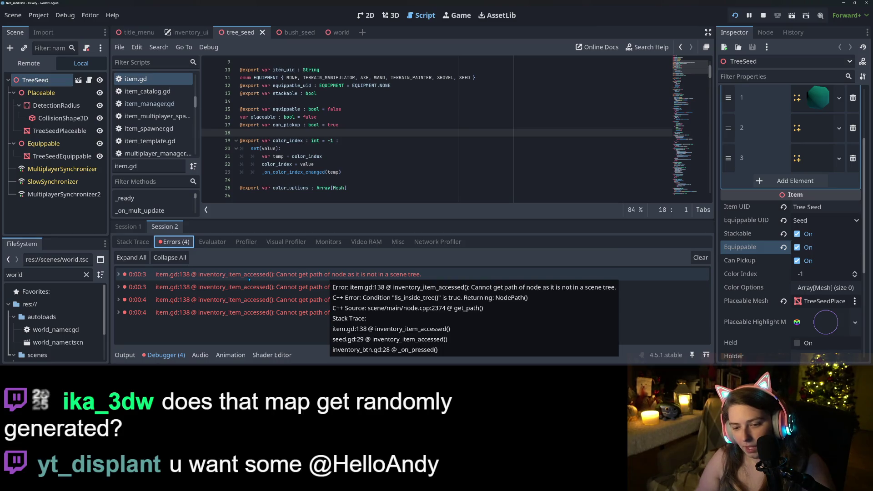
left_click(374, 275)
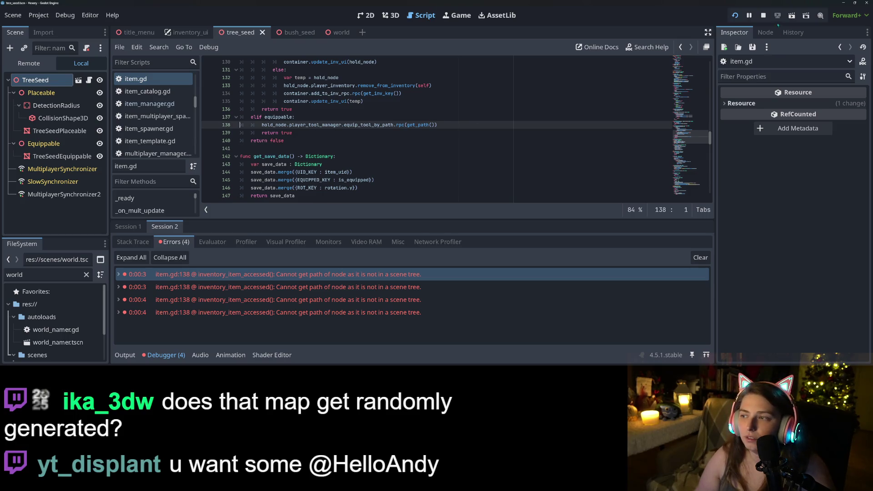
key("F8")
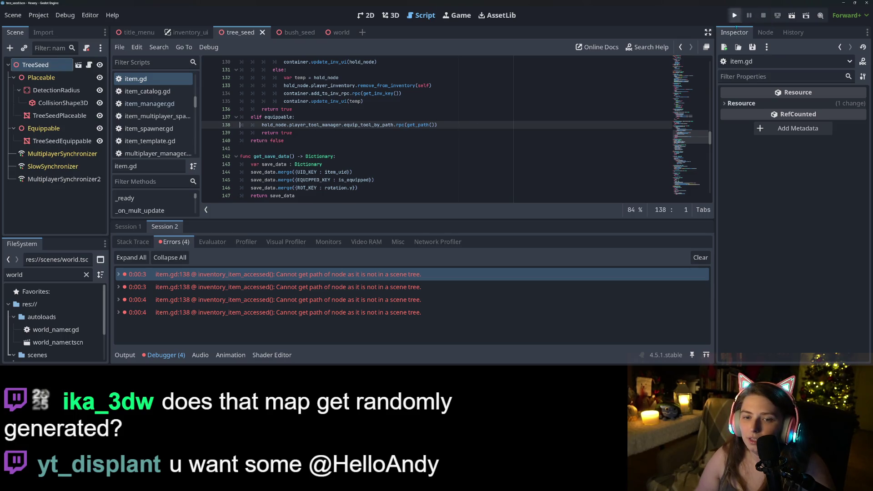
left_click(163, 355)
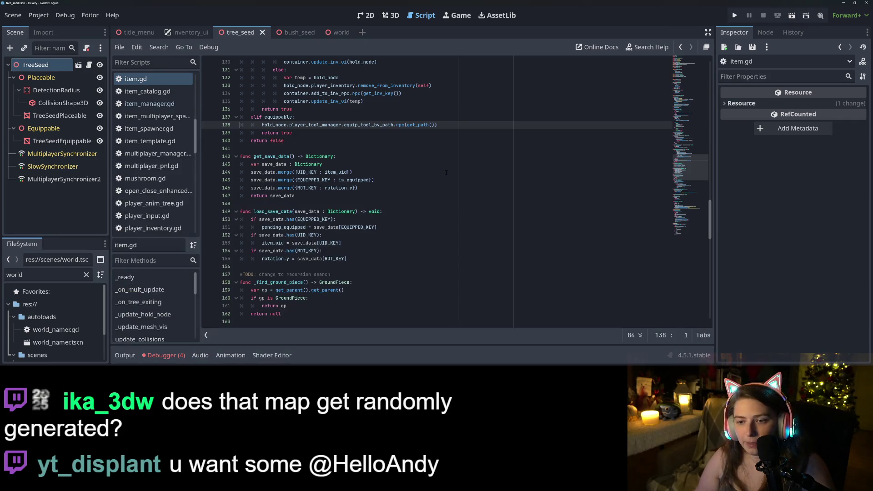
Replace get_path() with get_inv_key() on line 138 and rerun the project
left_click(408, 124)
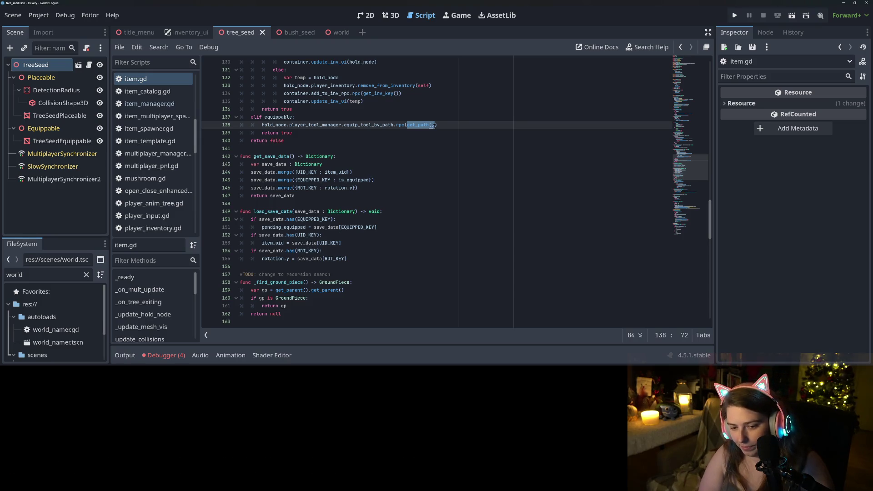
type("et_inv")
key("Return")
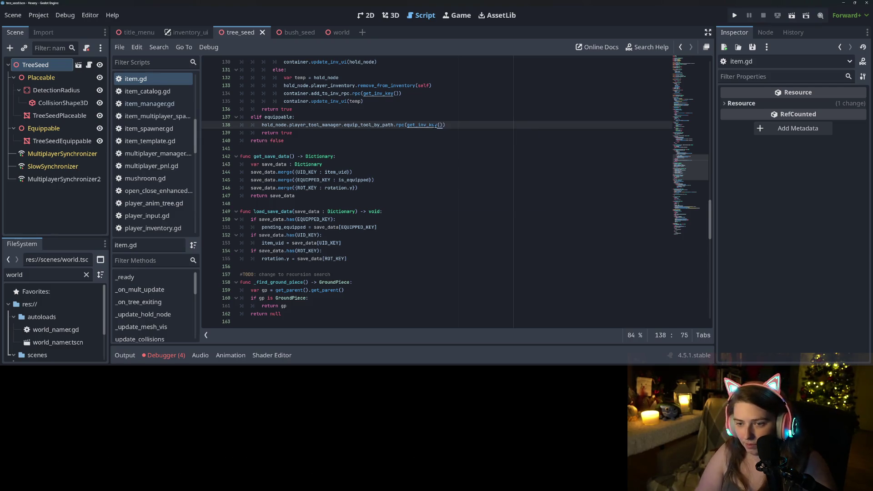
left_click(735, 15)
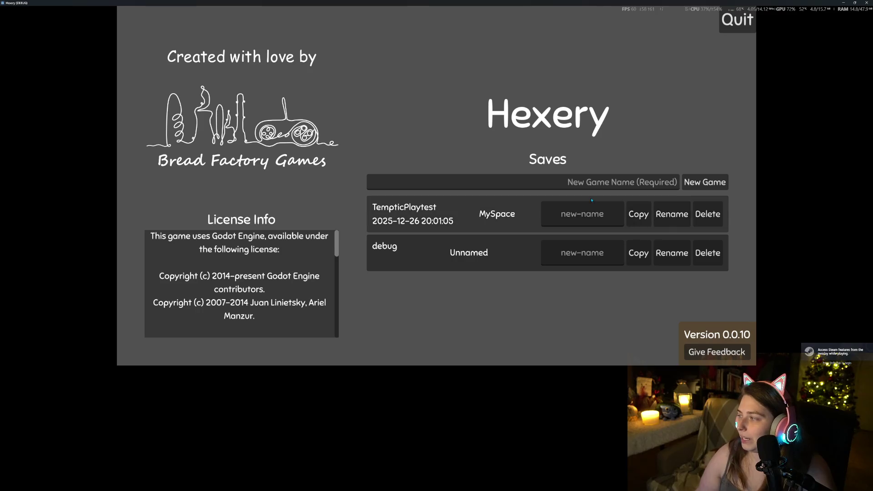
Load the debug save and name the new world 'bugworld'
left_click(461, 261)
type("b")
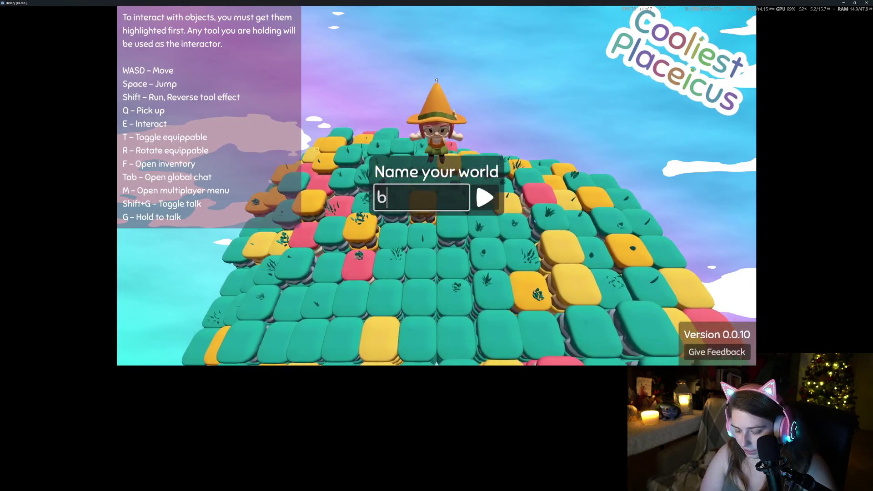
type("ugworld")
key("Return")
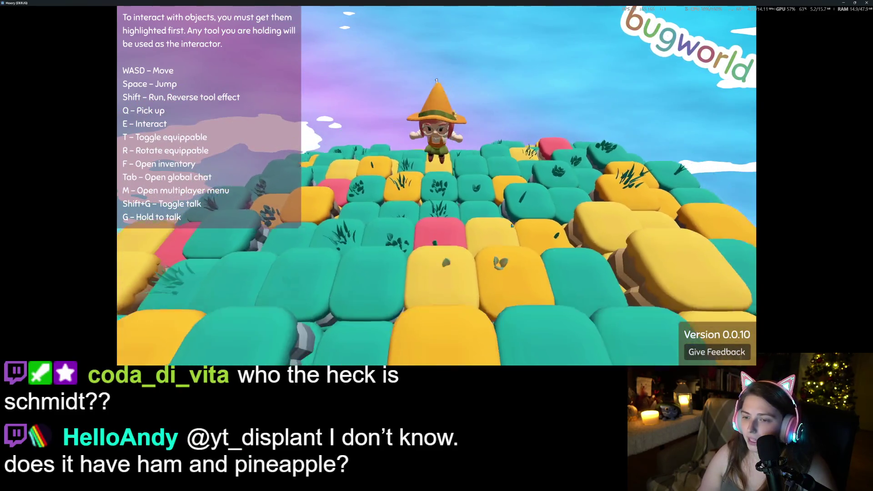
Jump and walk the character onto the red tile, then open and close the inventory
key("space")
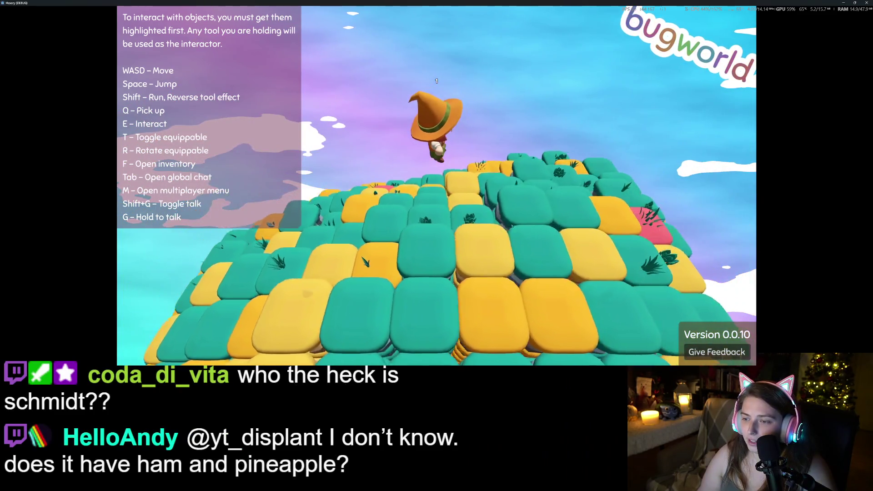
key("w")
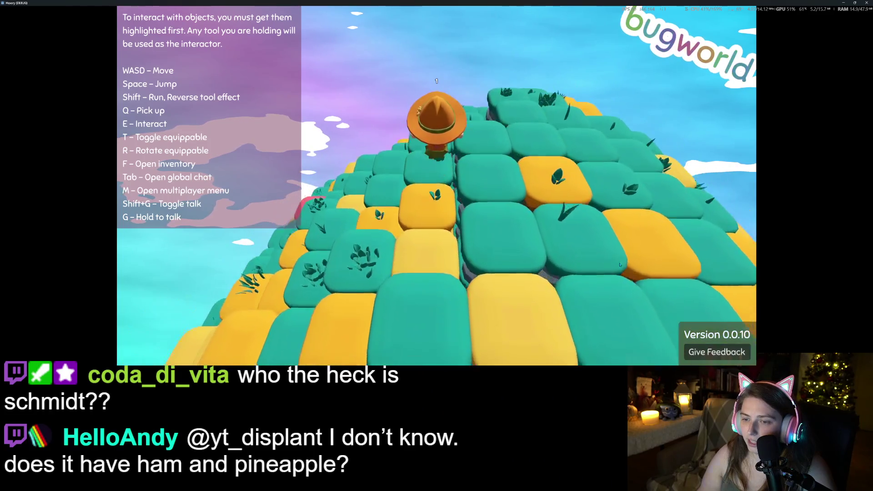
key("s")
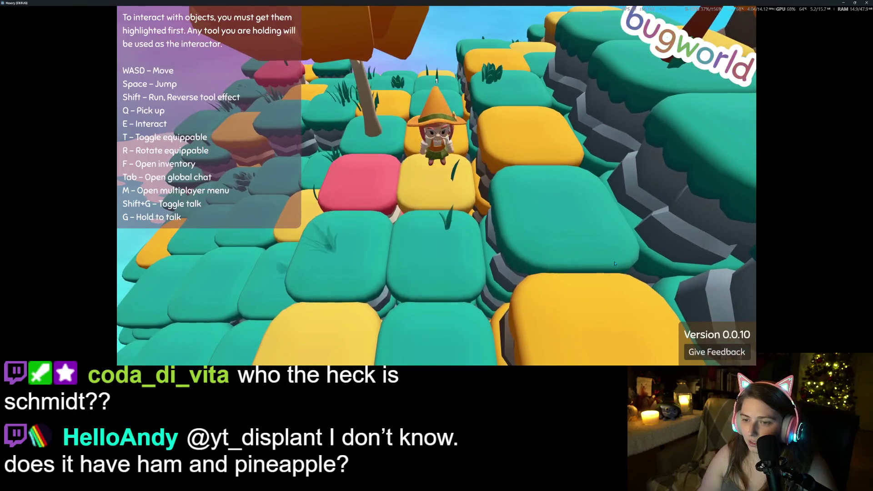
key("a")
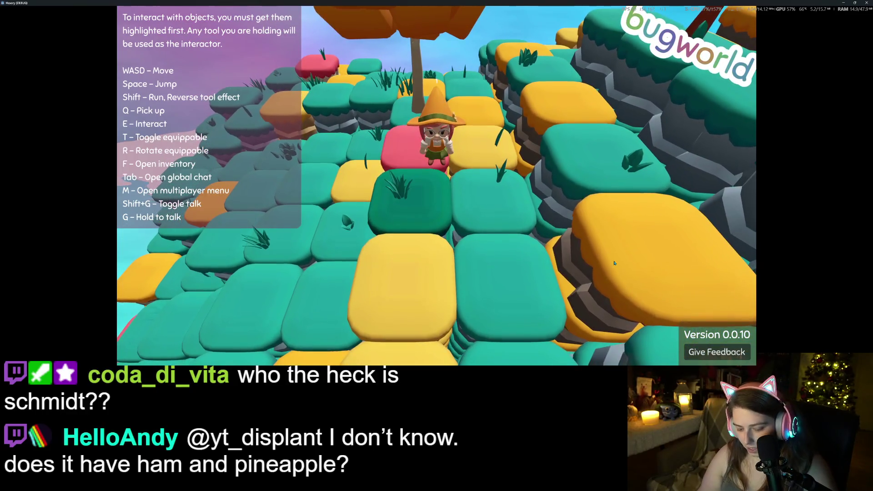
key("f")
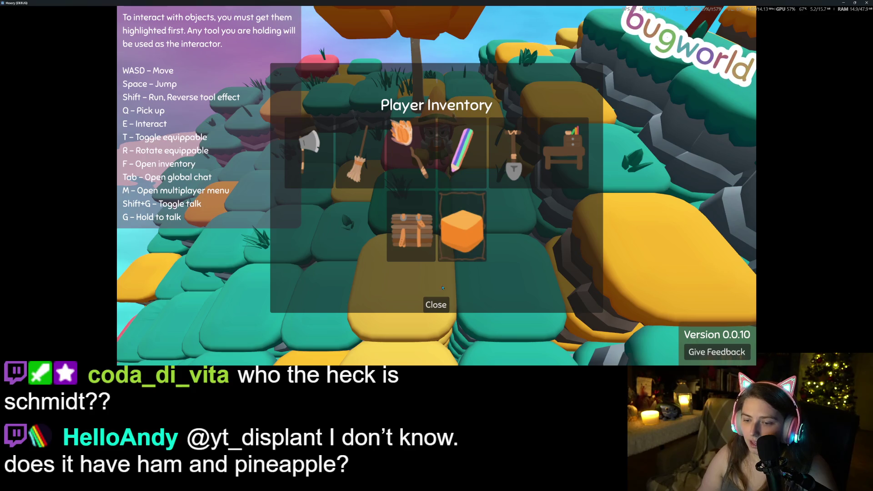
left_click(437, 304)
Walk across the island to a yellow tile, open the inventory, and equip the shovel
key("w")
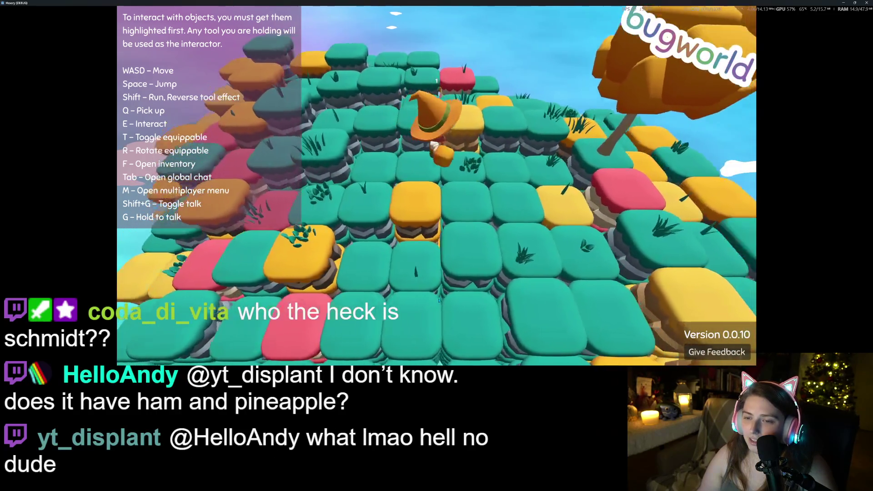
key("w")
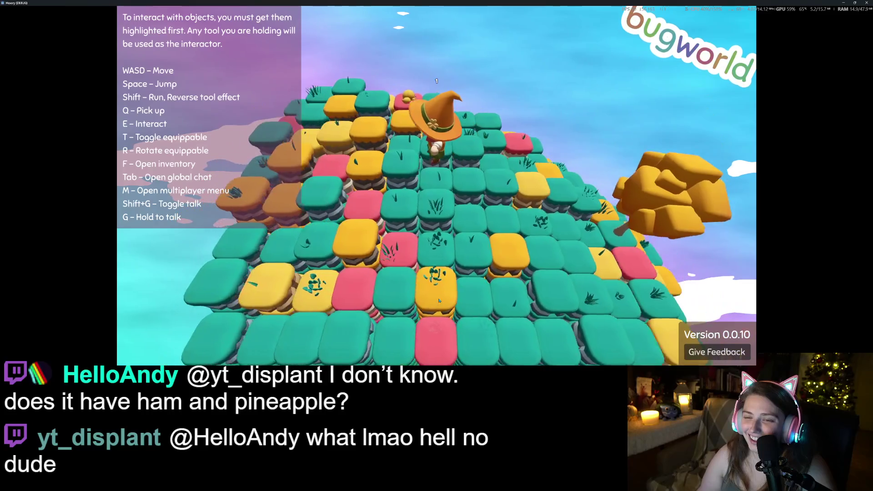
key("d")
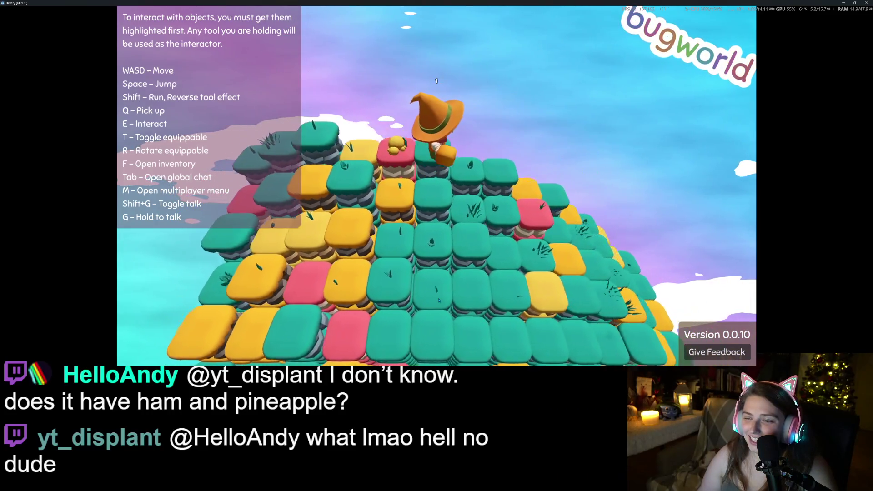
key("w")
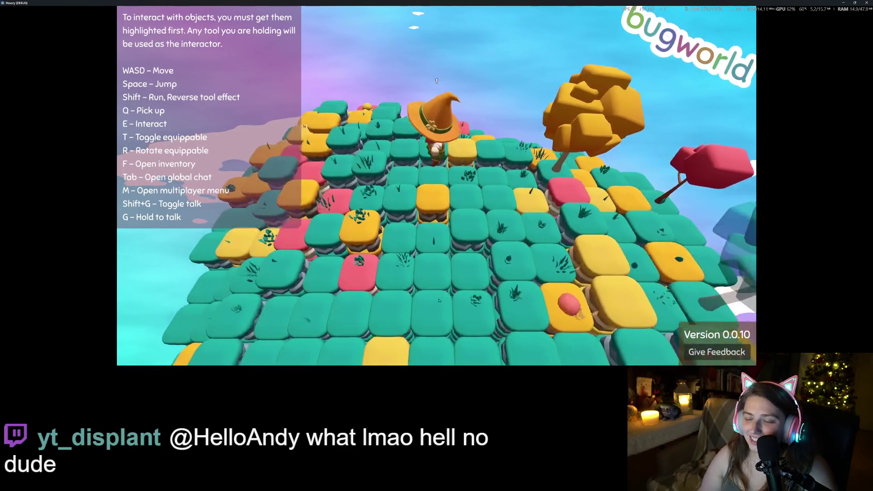
key("s")
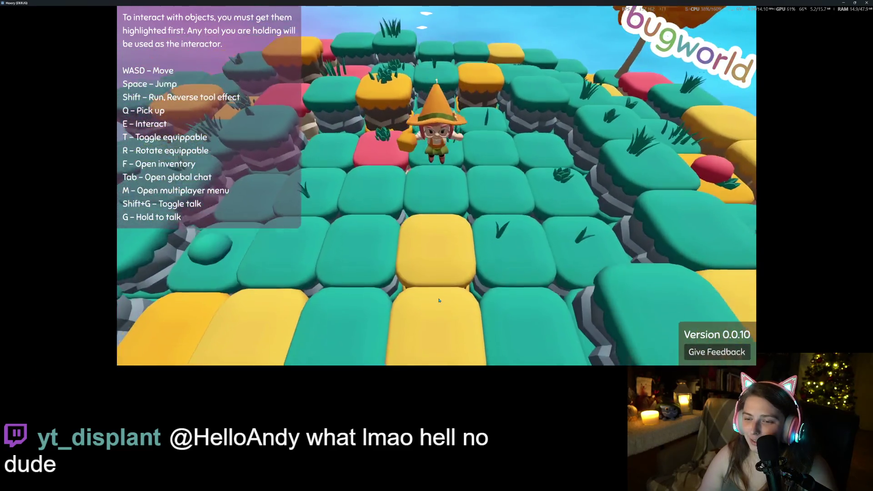
key("s")
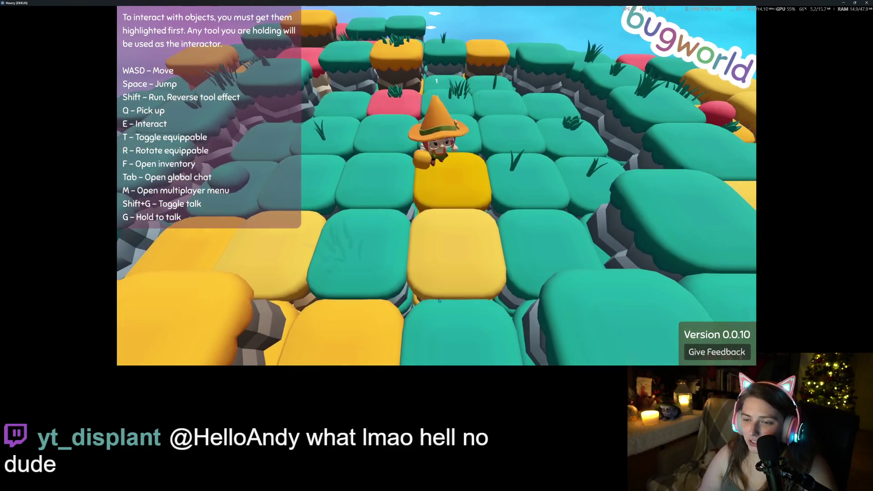
key("f")
left_click(512, 154)
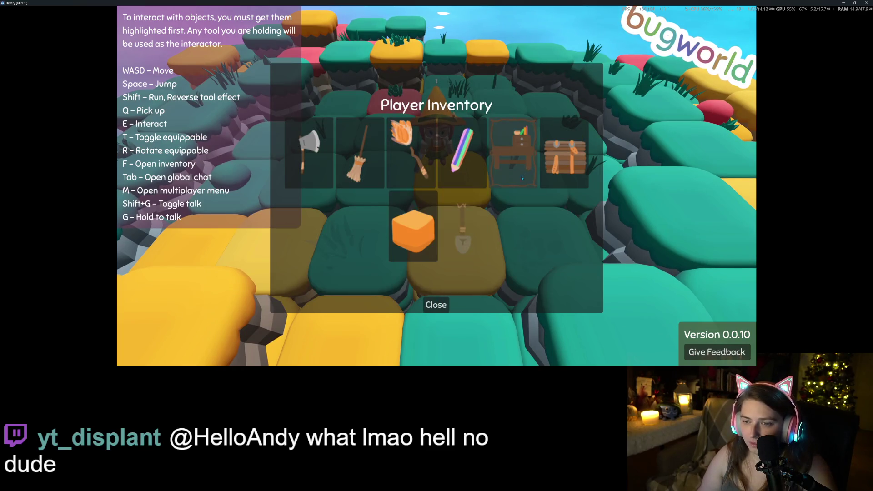
Close, reopen, and close the Player Inventory again
left_click(441, 306)
key("f")
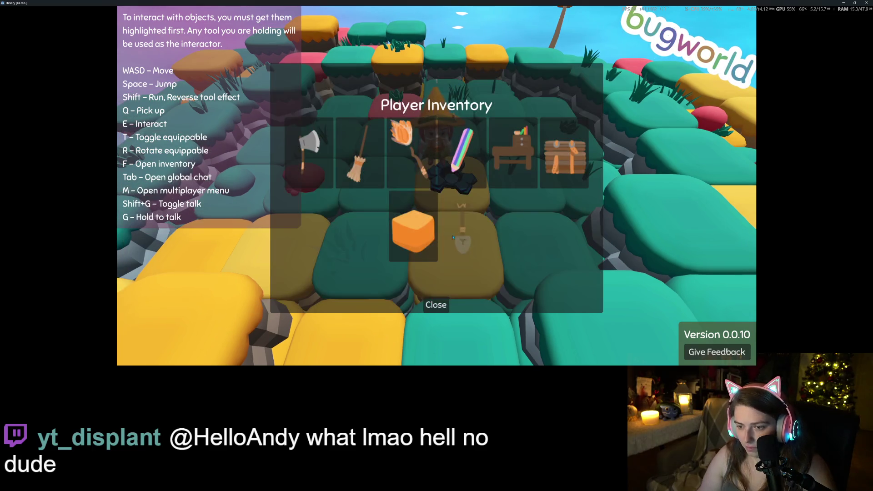
left_click(436, 305)
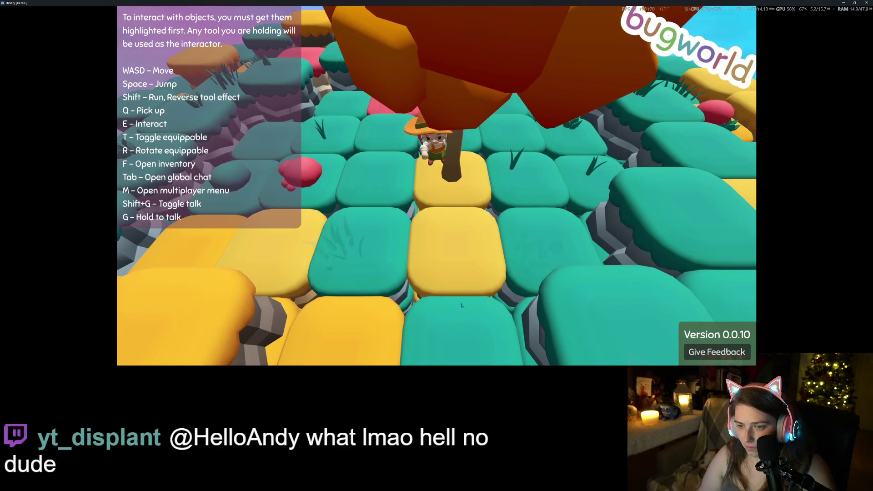
Walk the character through the orange tree, along the path, and back to another tile area
key("w")
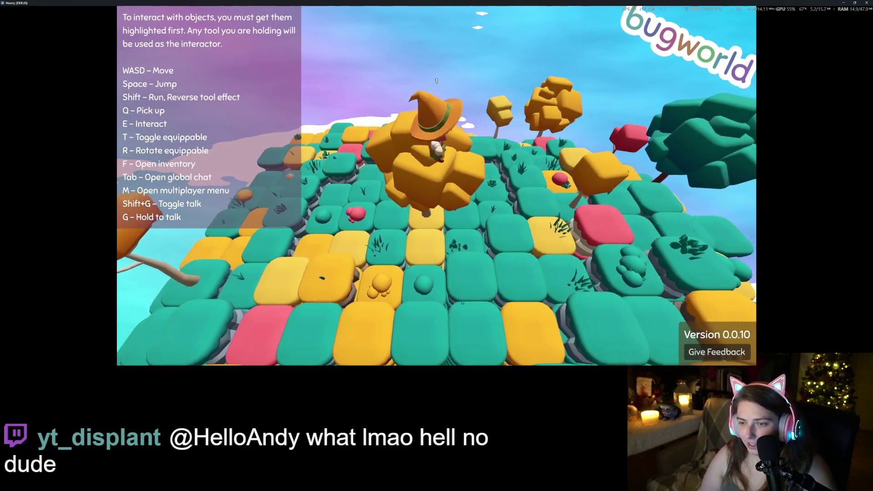
key("s")
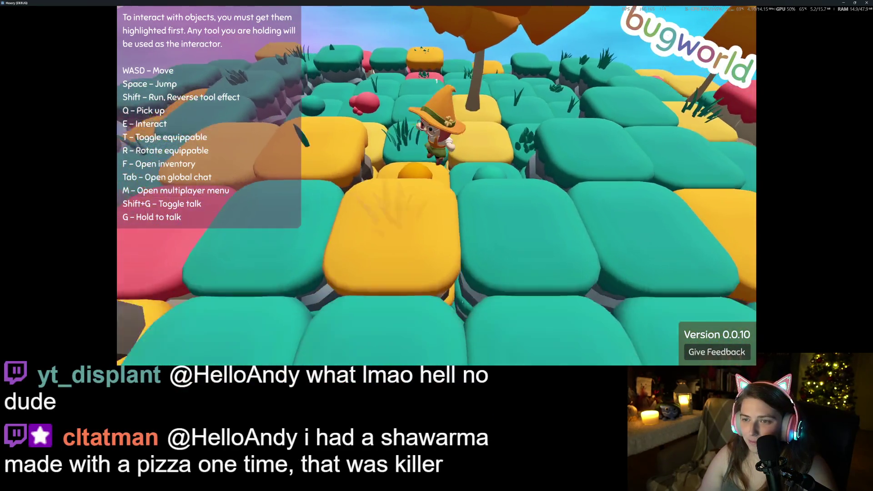
key("s")
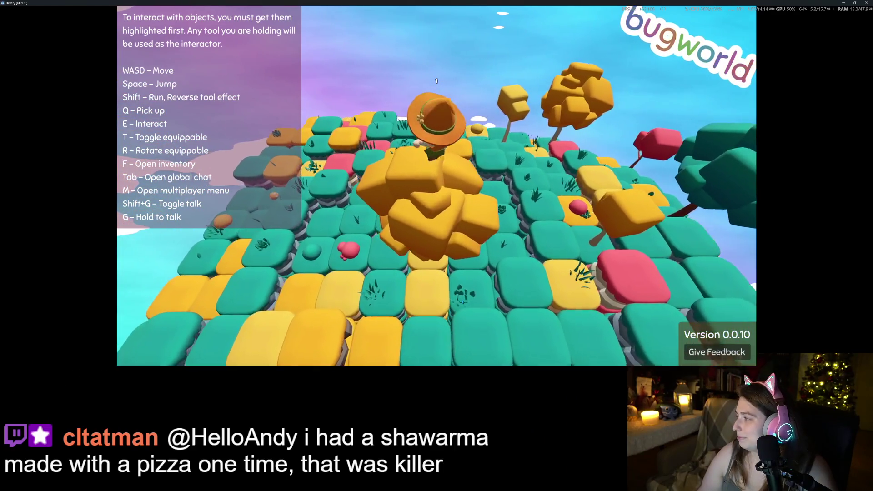
key("w")
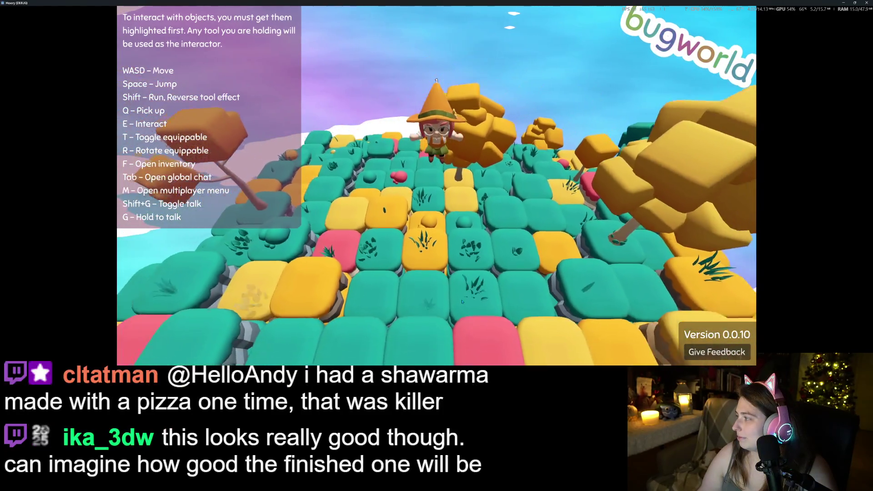
key("w")
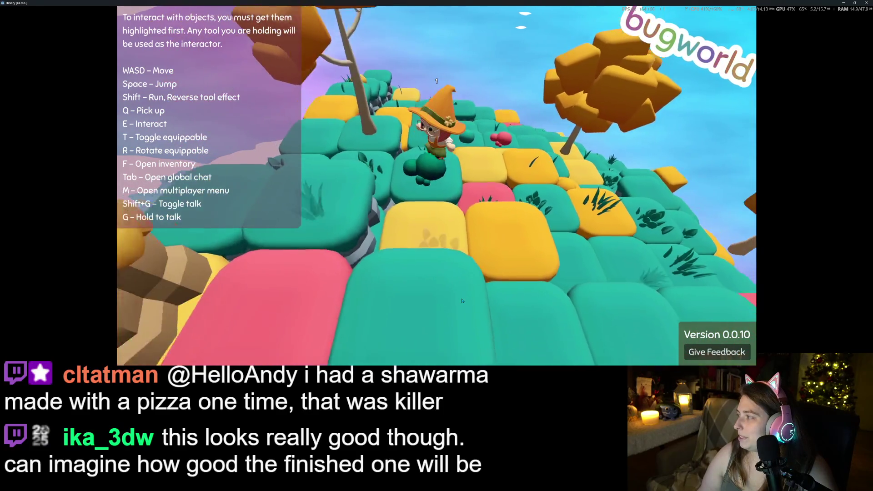
key("w")
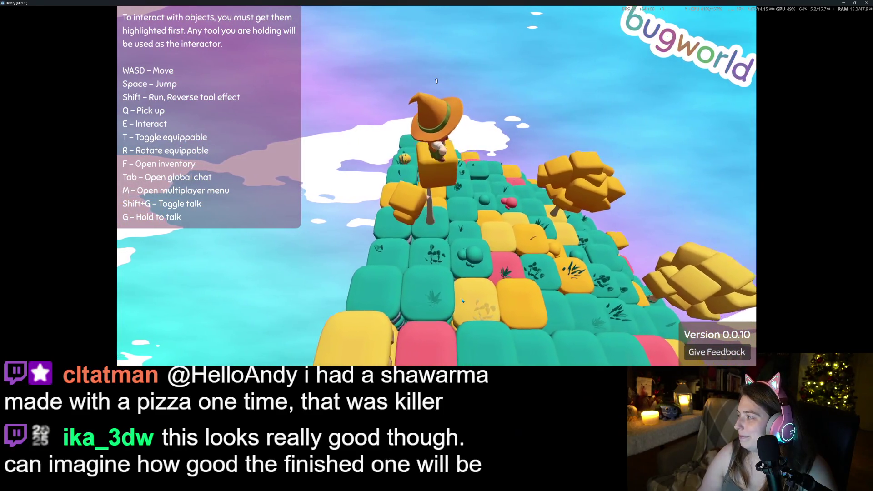
key("w")
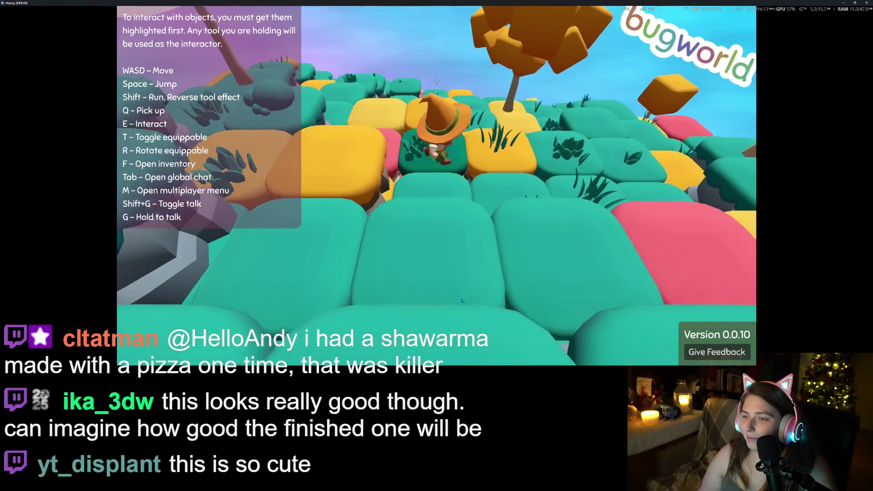
key("w")
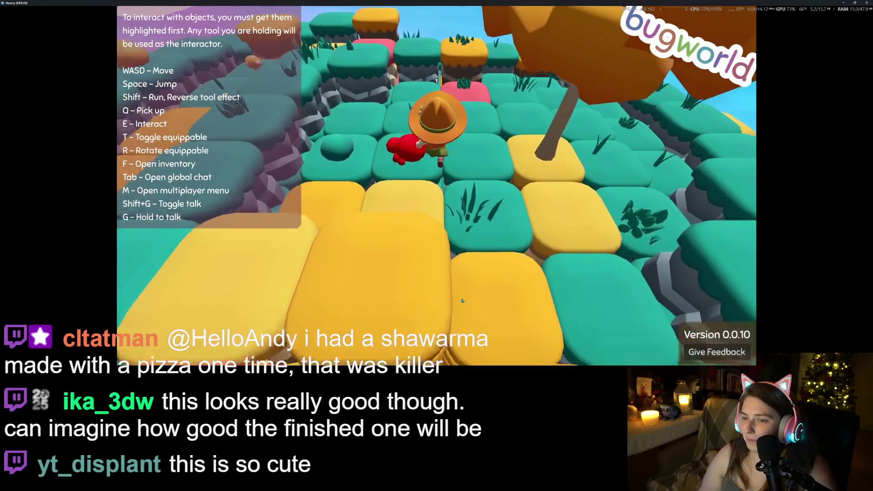
key("w")
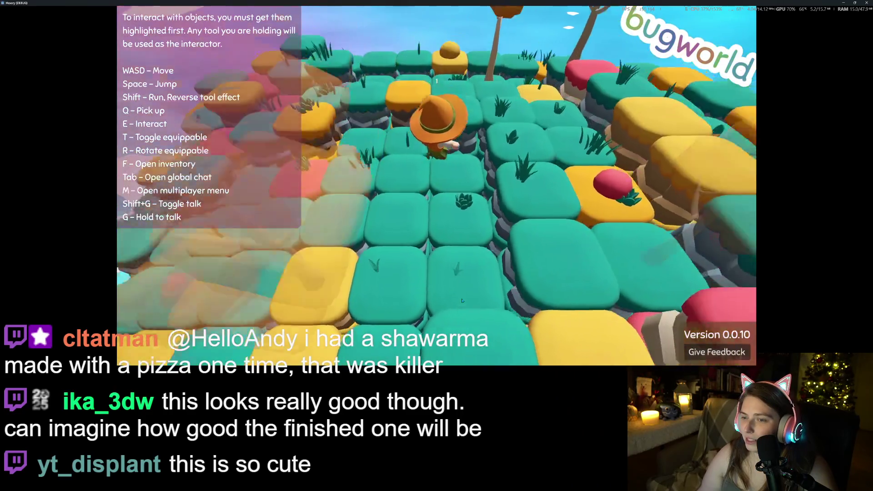
key("w")
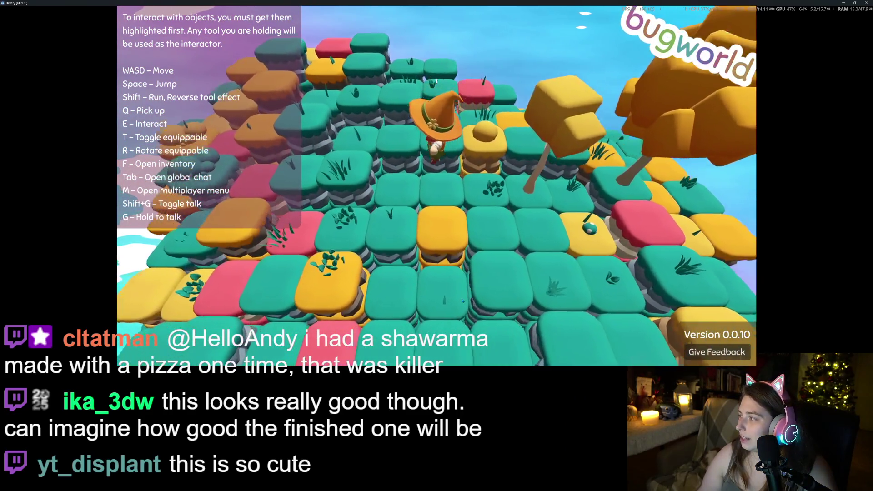
key("s")
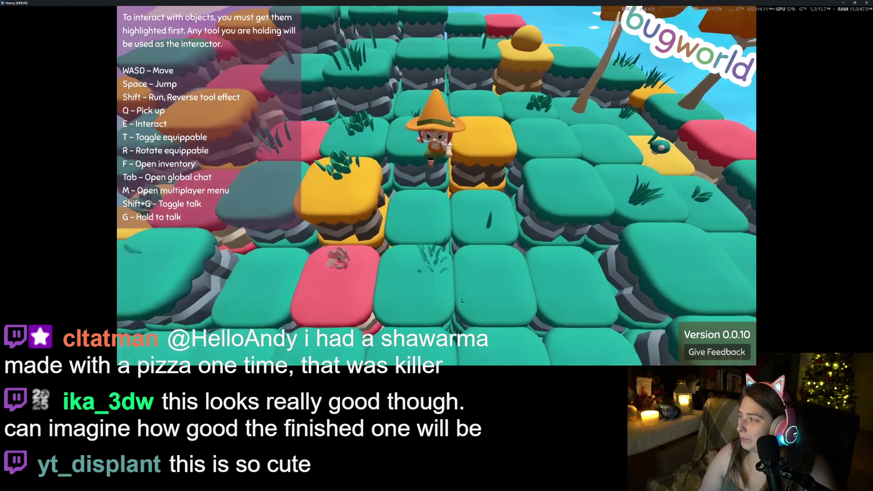
key("s")
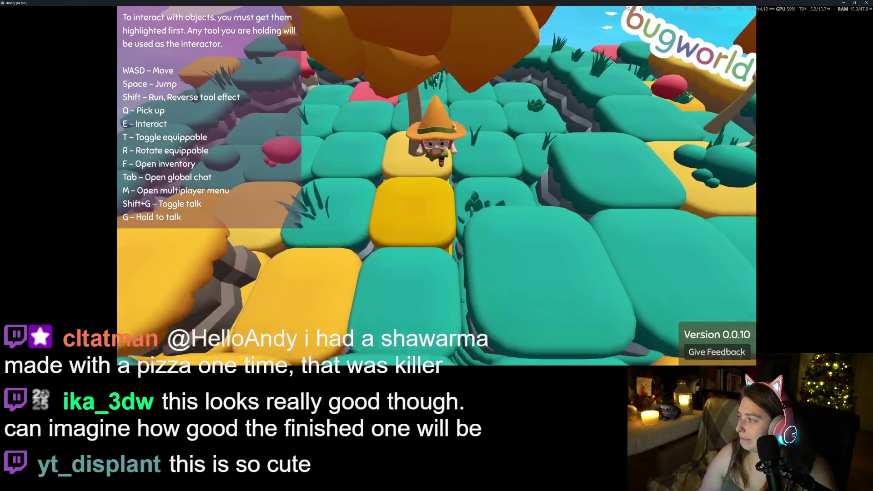
Jump and walk across the island onto the red tile, then approach the mushroom to pick it up
key("space")
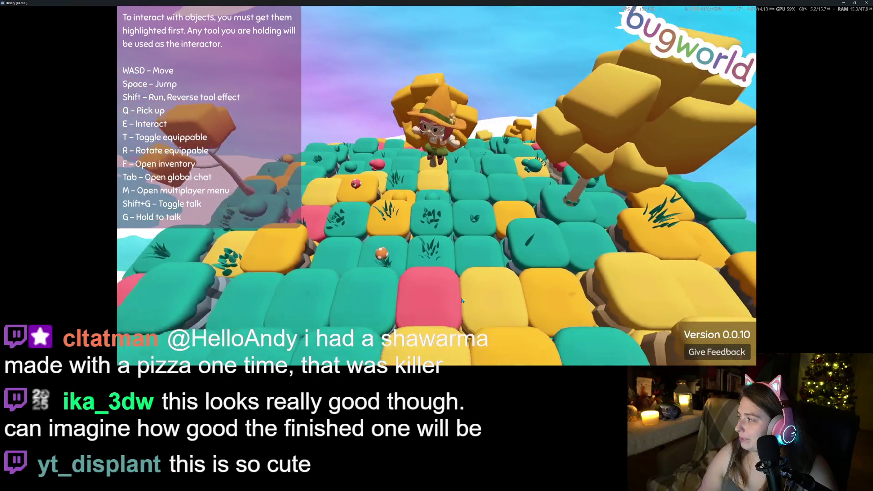
key("w")
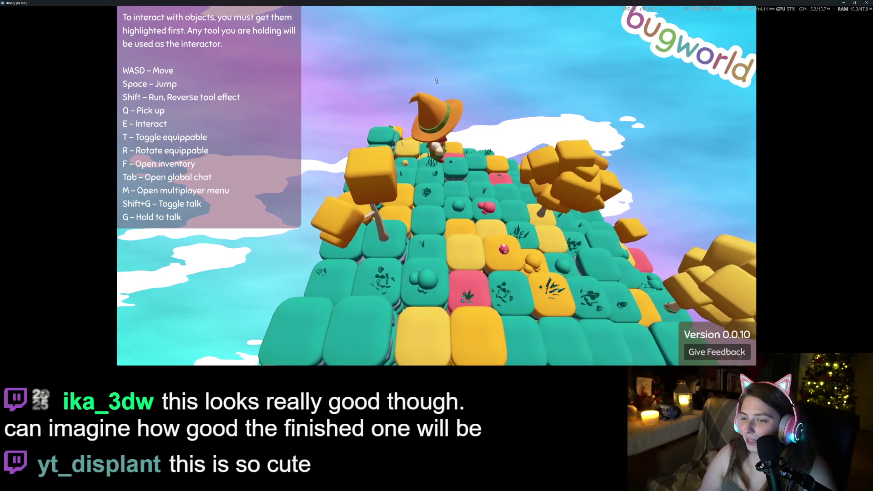
key("s")
key("a")
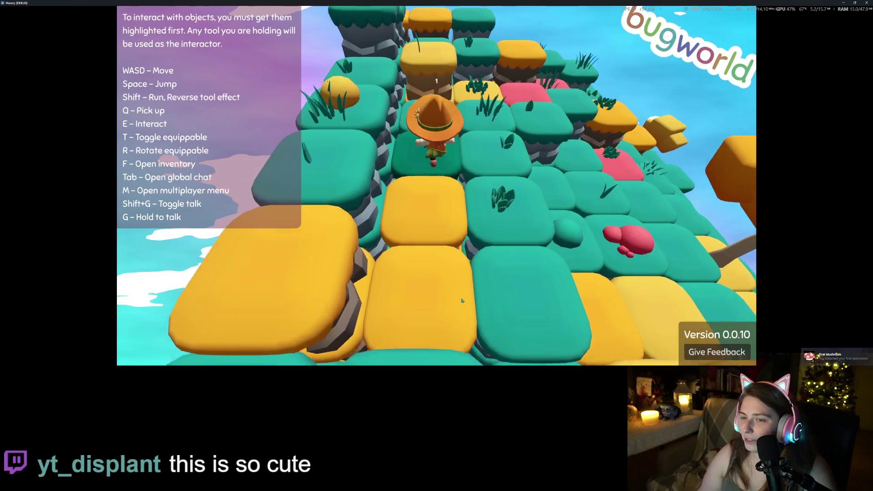
key("w")
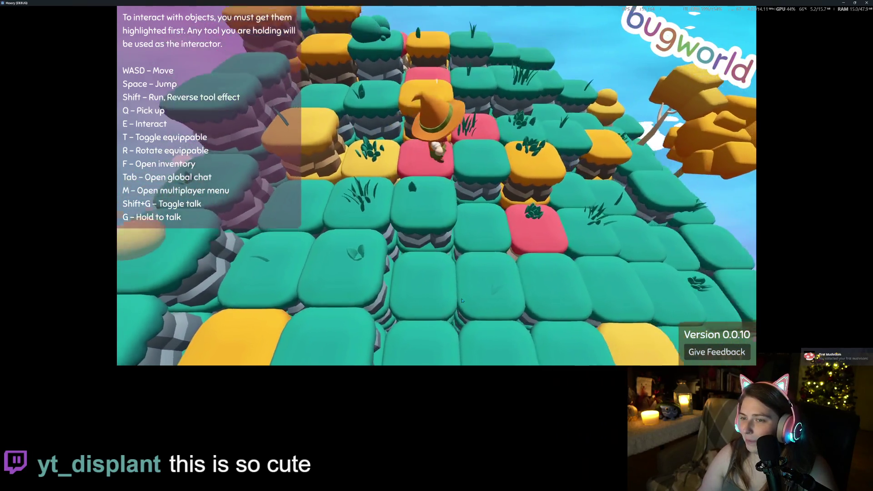
key("a")
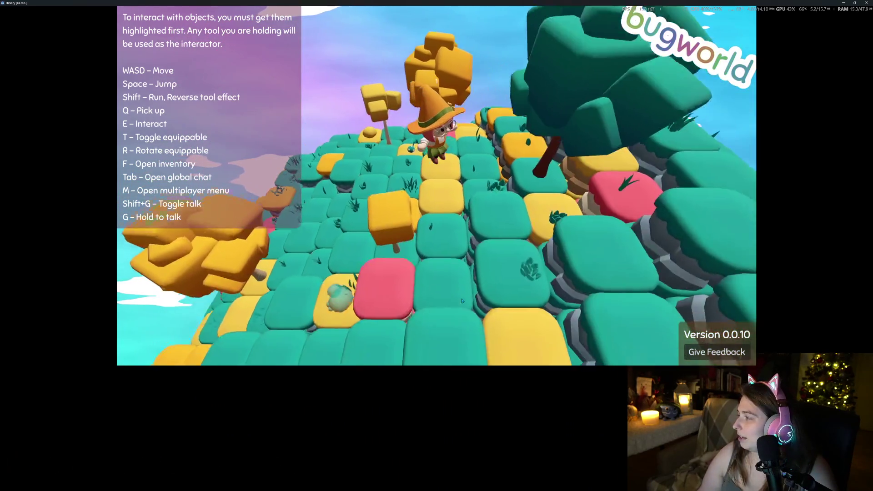
key("w")
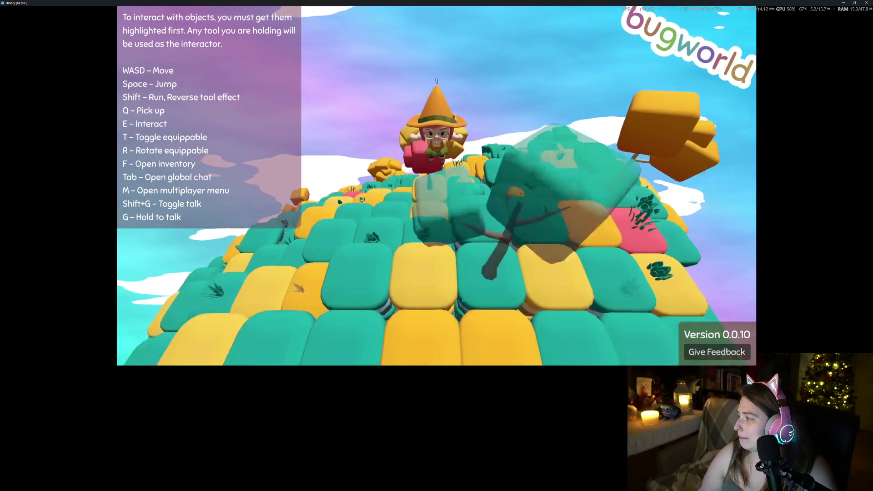
key("w")
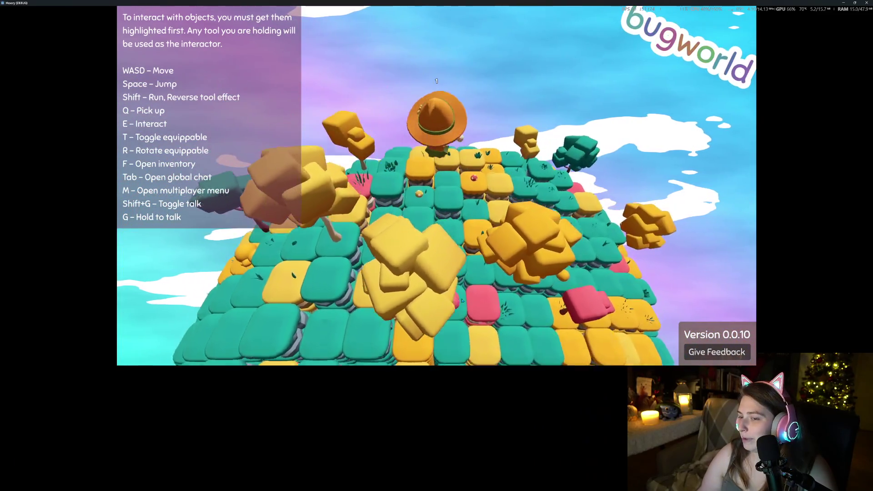
key("s")
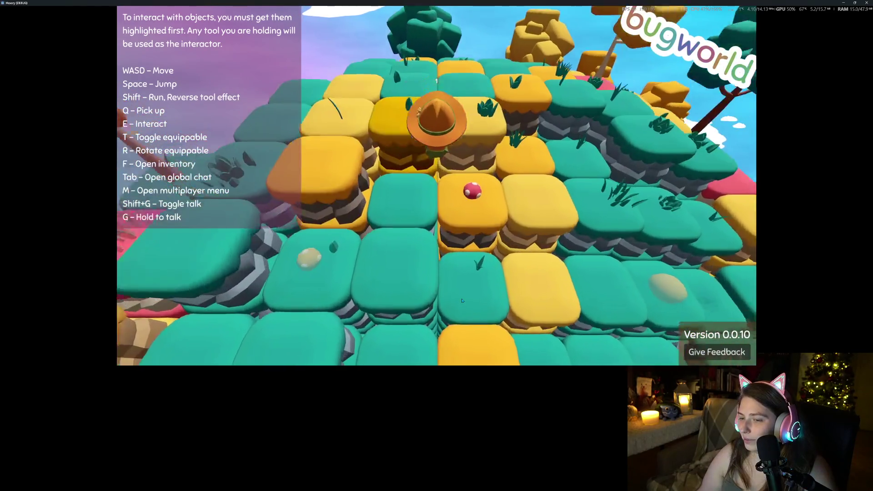
key("d")
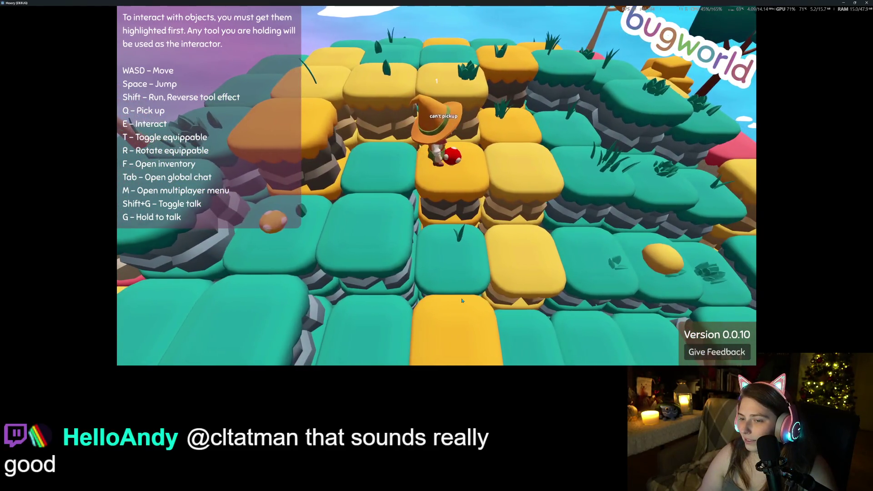
Walk among the teal tiles and up the slope, then open the inventory to check mushroom stacks
key("a")
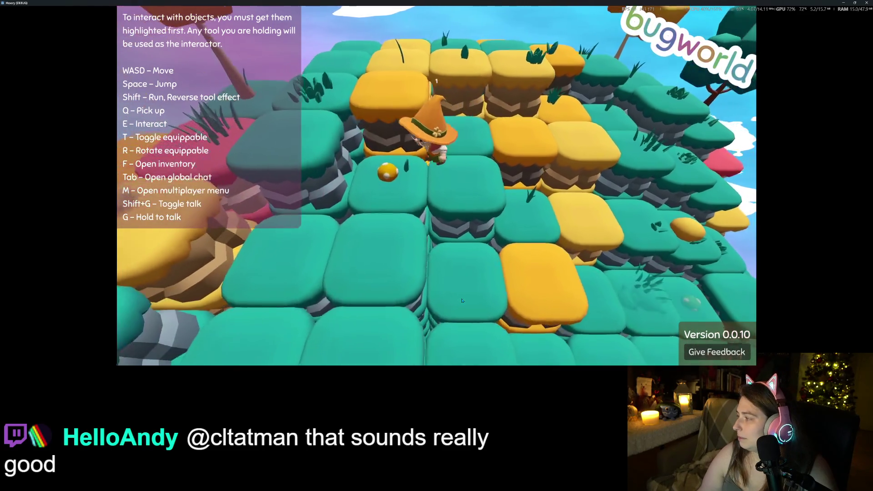
key("w")
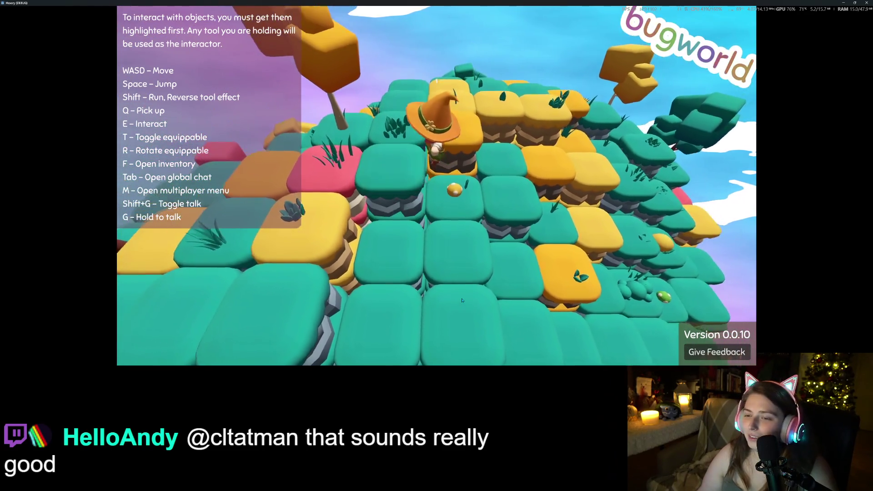
key("w")
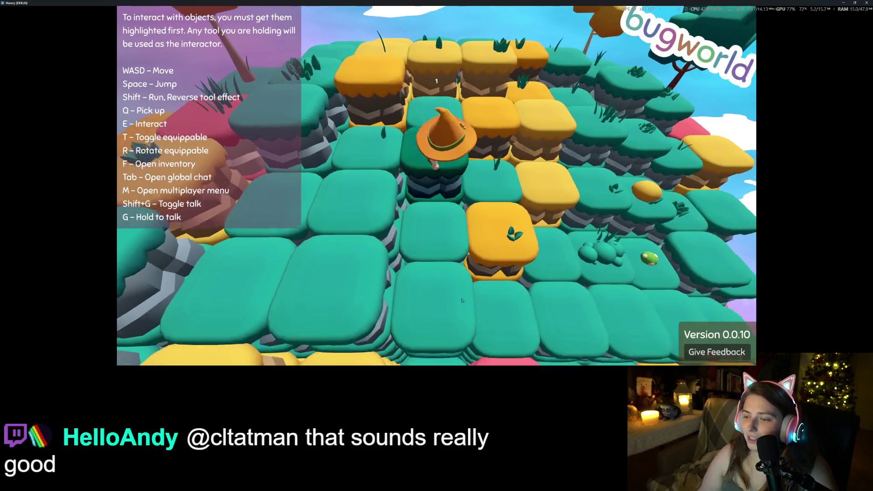
key("w")
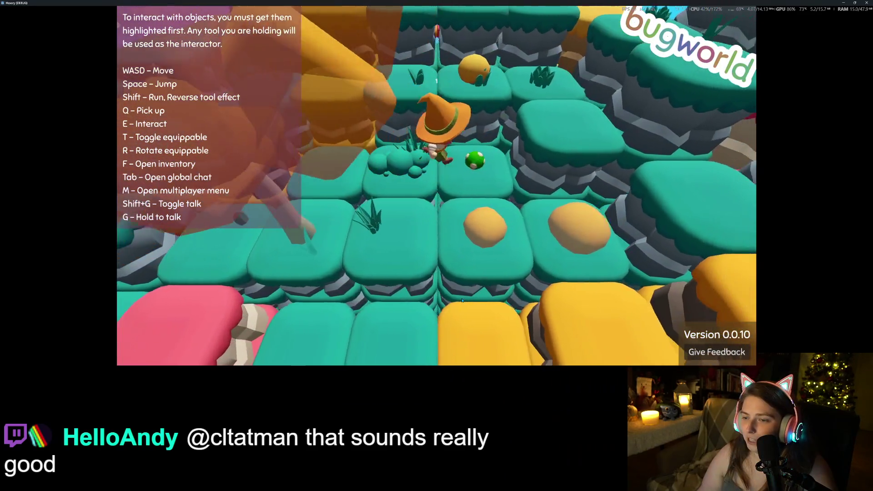
key("w")
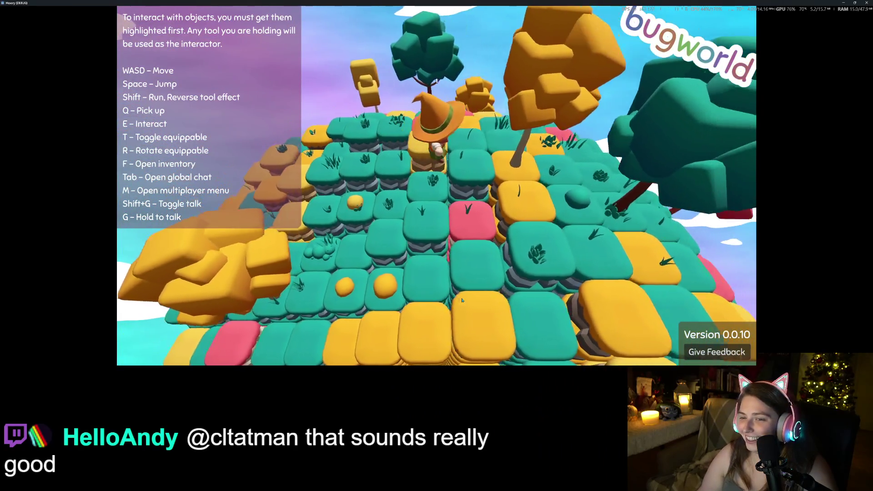
key("w")
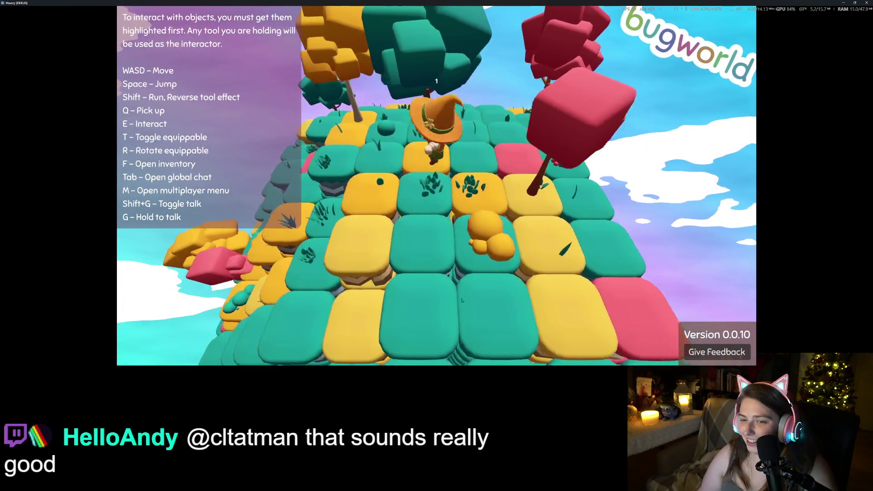
key("a")
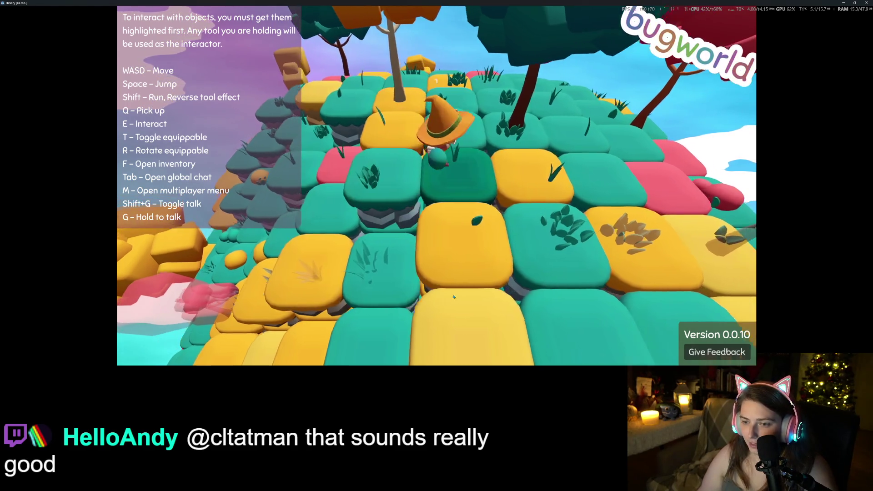
key("w")
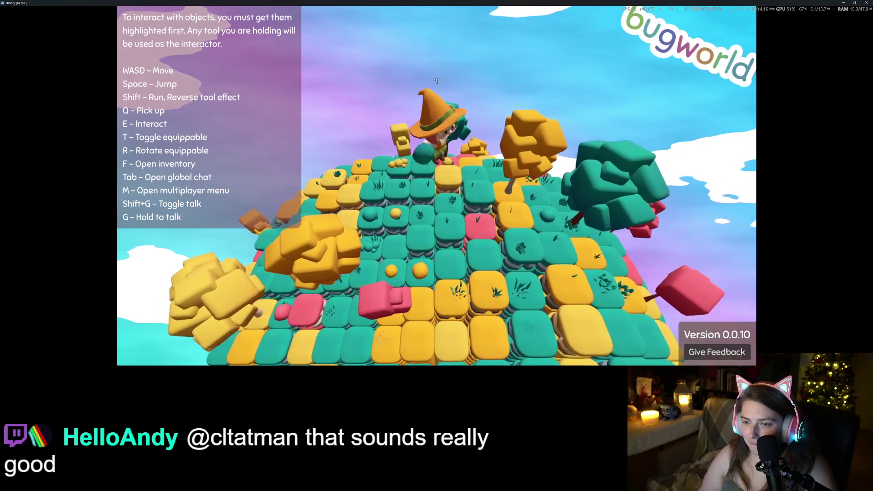
key("w")
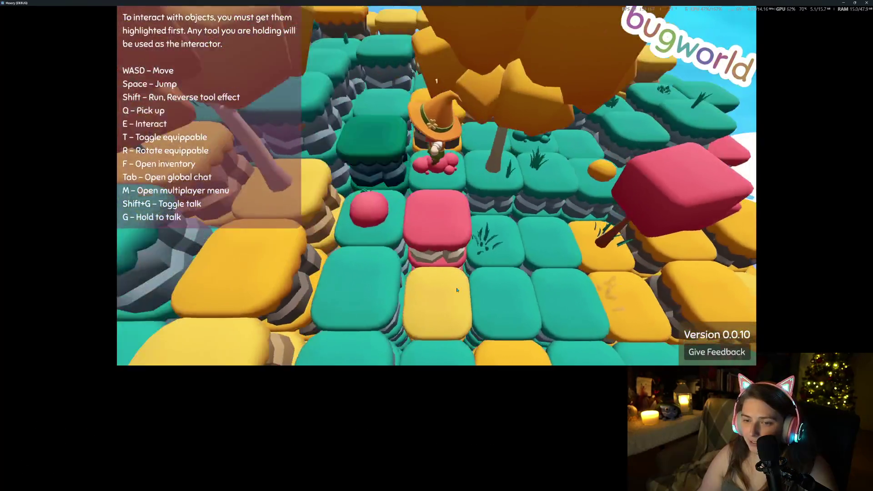
key("w")
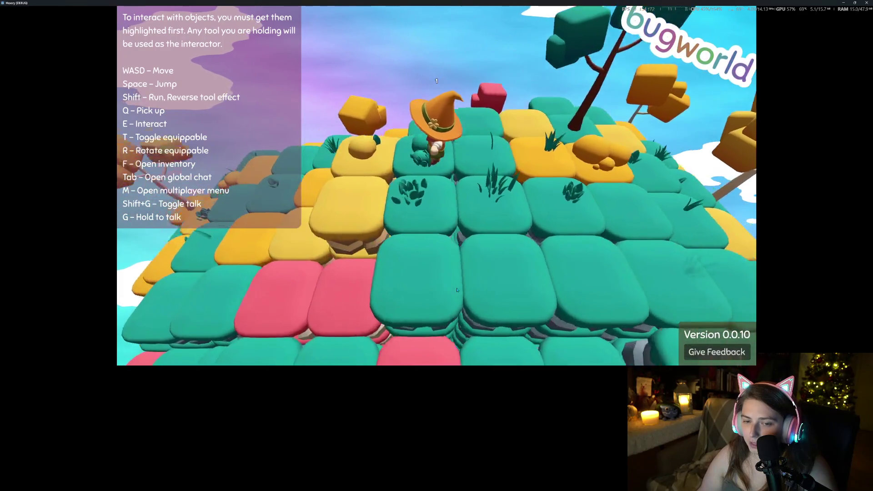
key("f")
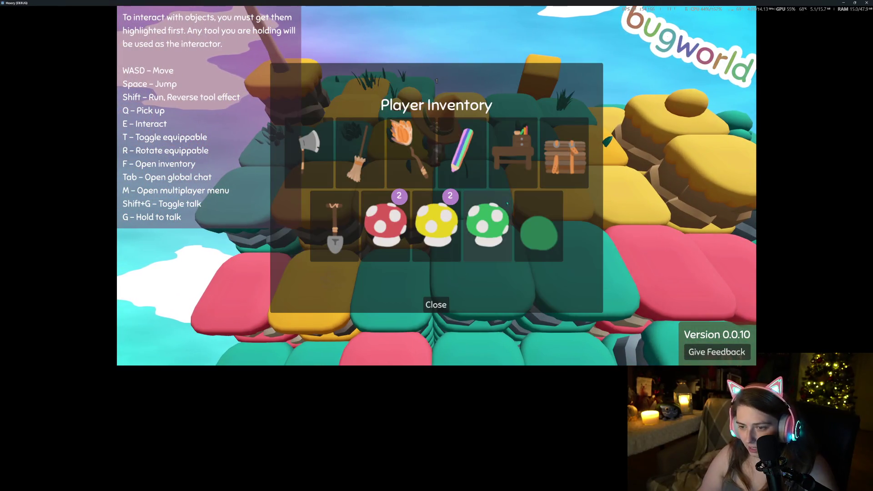
Close the inventory, reposition the character, and grow a tree on the neighbouring tile with E
left_click(439, 305)
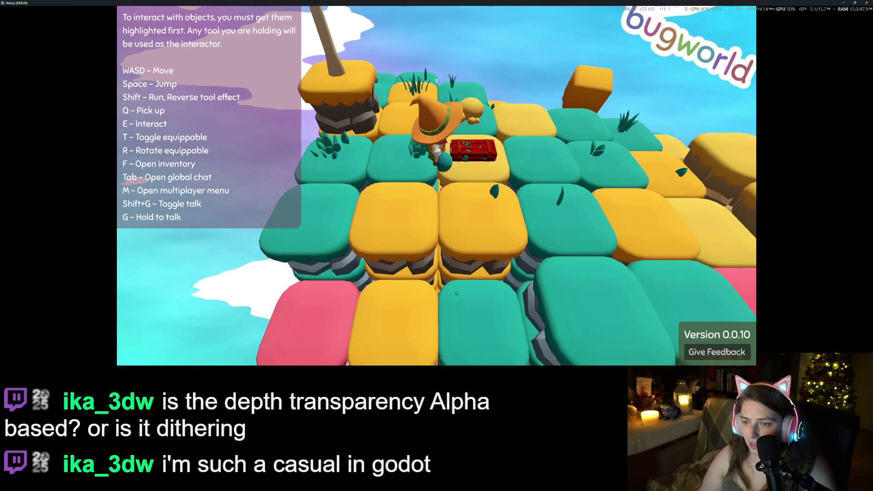
mouse_move(467, 278)
left_mouse_down()
mouse_move(357, 182)
mouse_move(479, 177)
left_mouse_up()
scroll(480, 178, "down", 5)
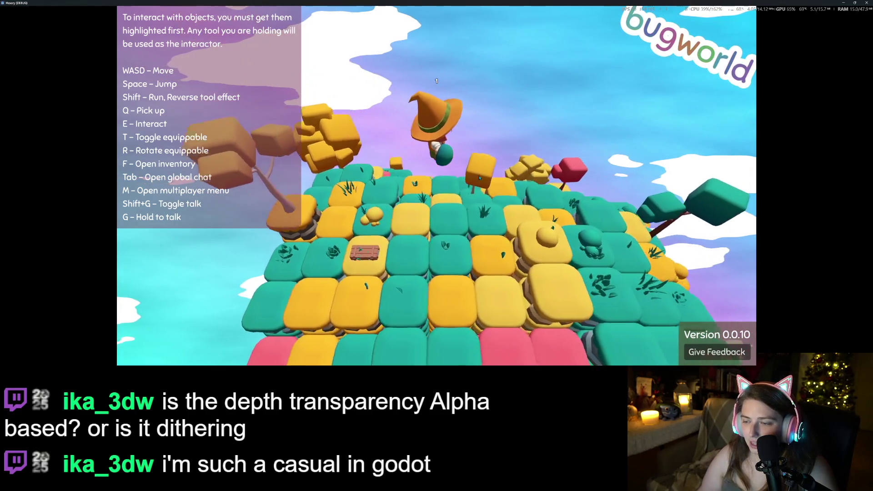
scroll(480, 178, "up", 5)
key("s")
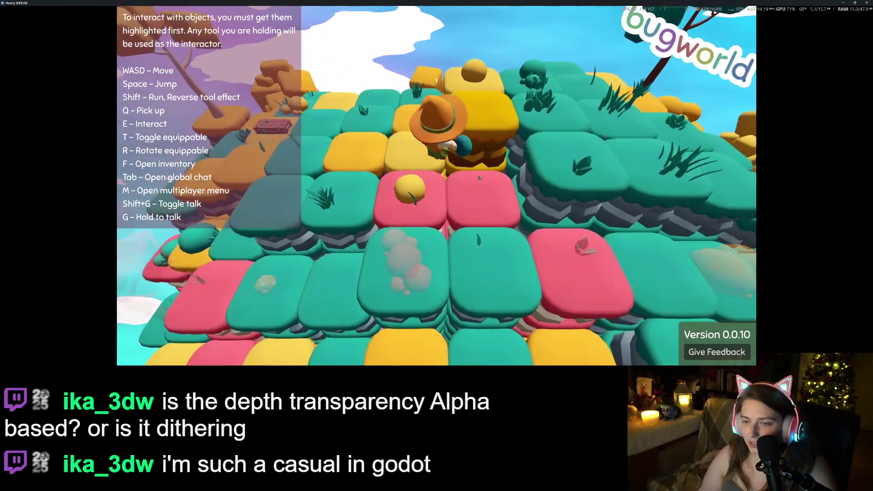
key("w")
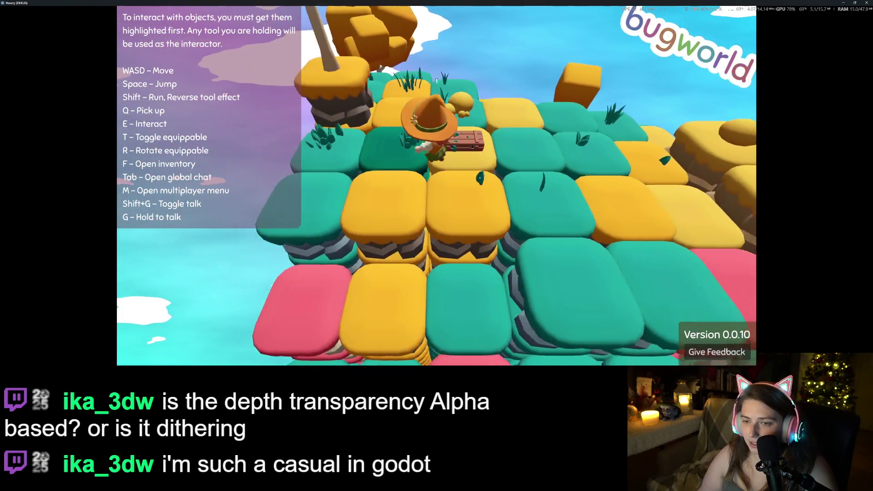
scroll(479, 178, "down", 4)
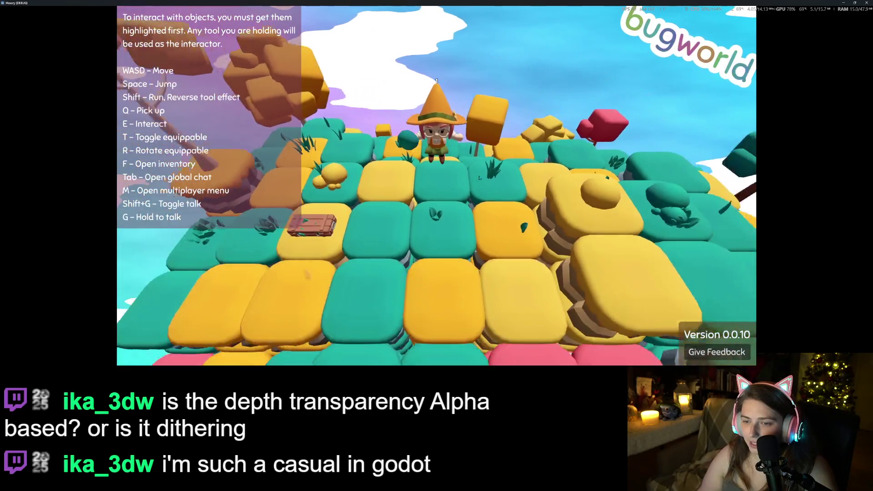
scroll(479, 177, "up", 4)
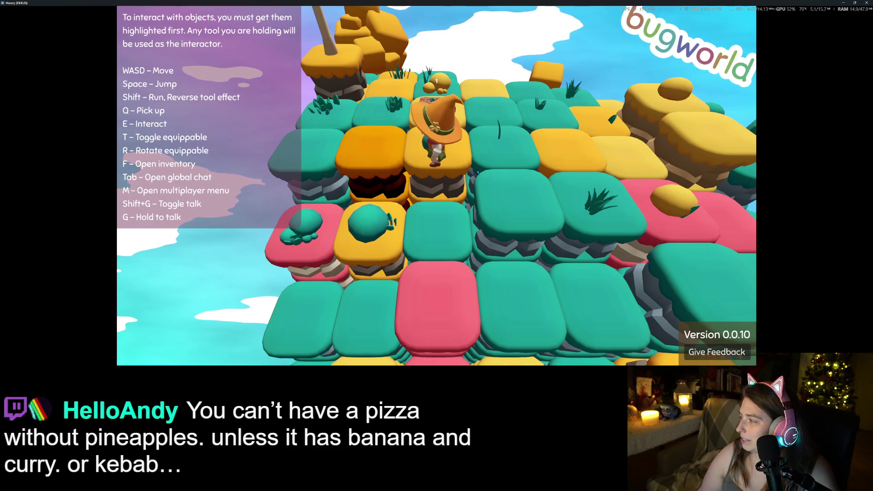
key("e")
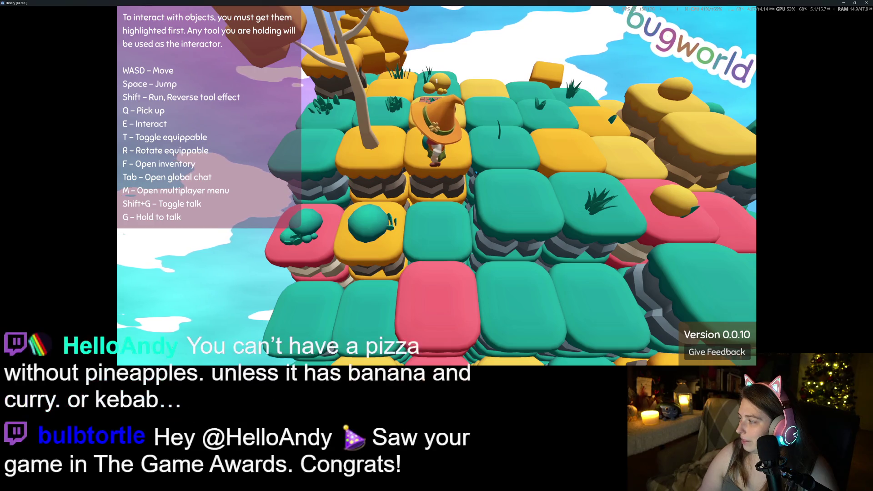
key("a")
key("a")
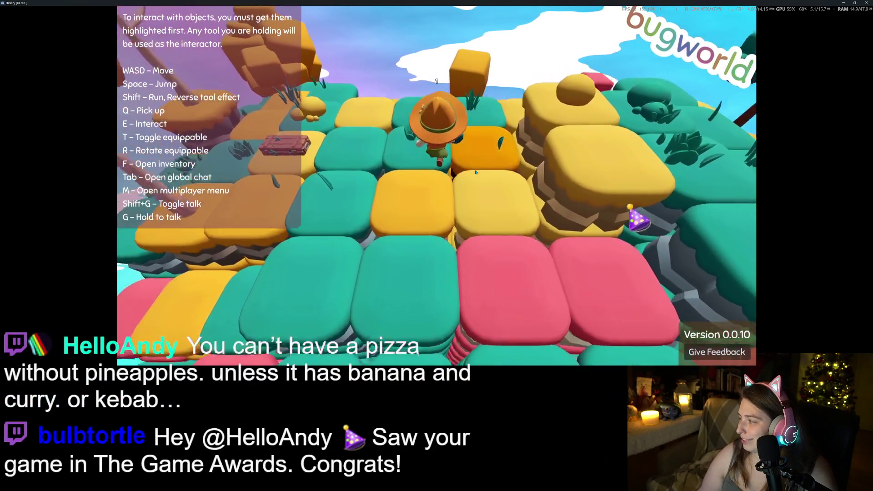
key("a")
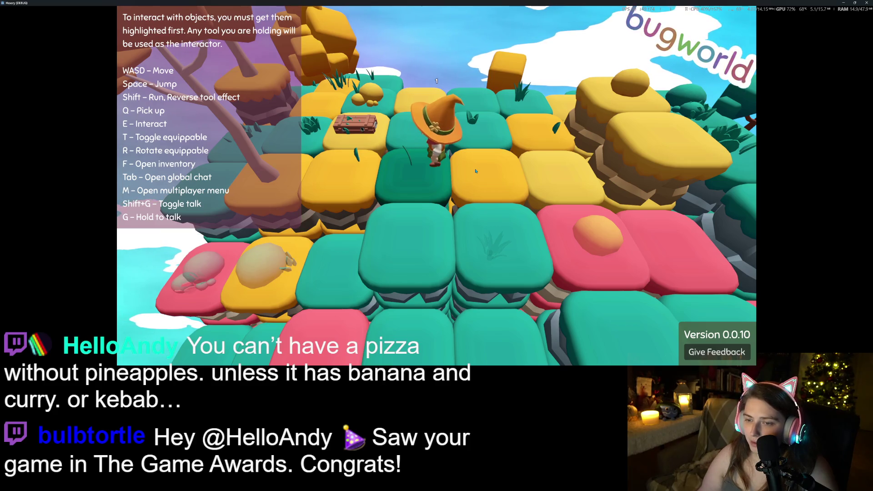
Break the teal tile with the held tool, then check and close the inventory
key("e")
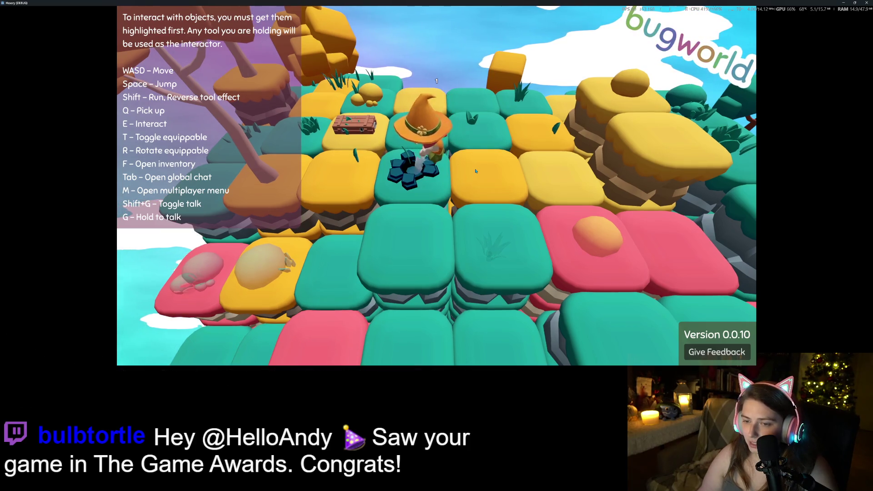
key("f")
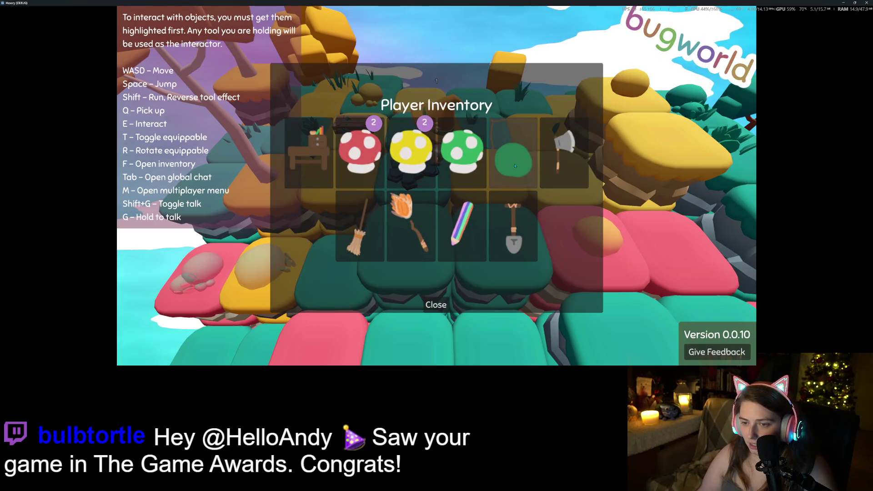
left_click(445, 306)
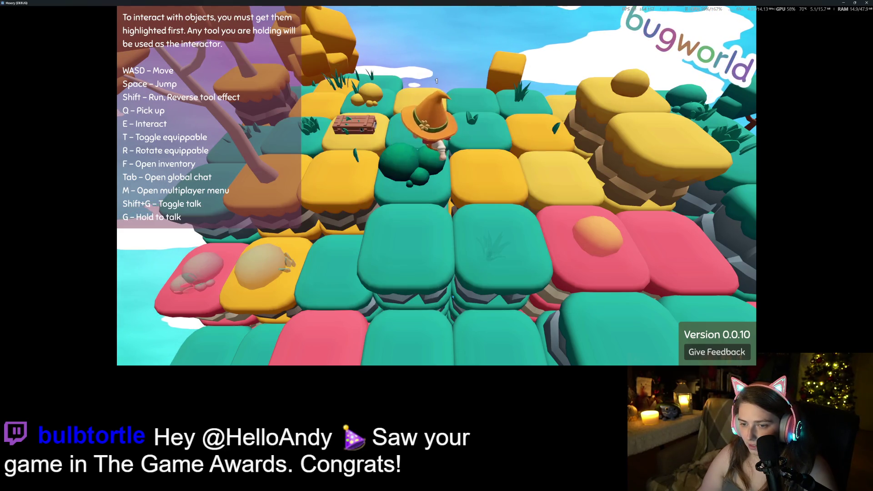
Zoom the camera in and out, then leave the world for the main menu
scroll(452, 297, "down", 5)
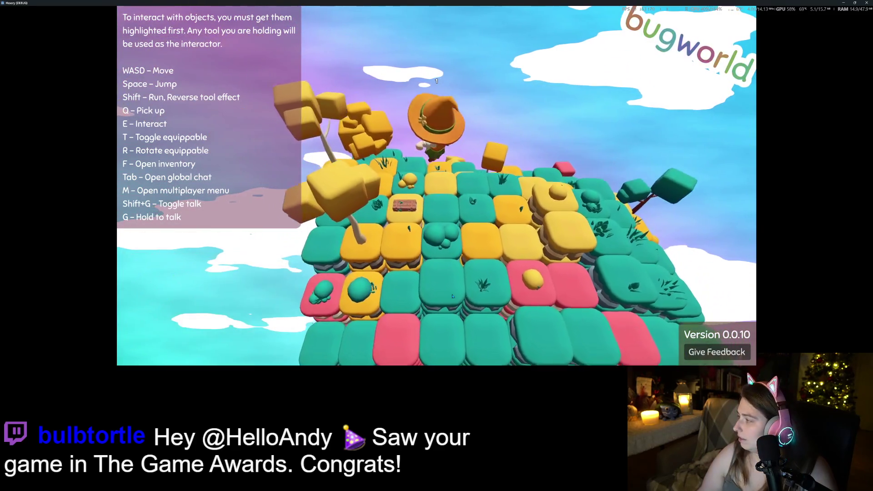
scroll(452, 297, "up", 5)
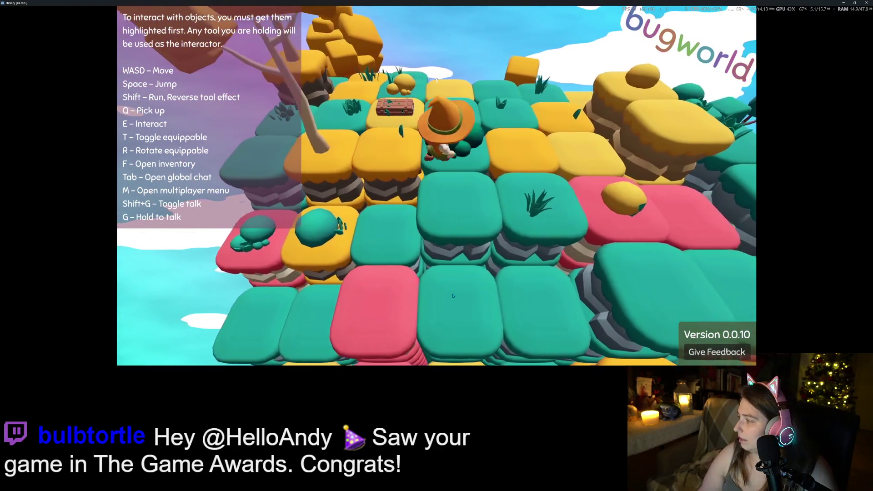
scroll(452, 296, "down", 4)
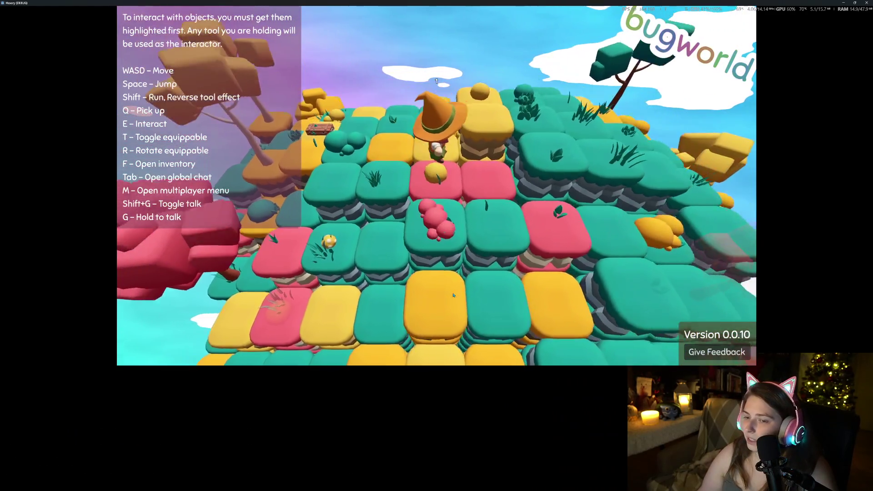
scroll(453, 296, "down", 4)
scroll(453, 296, "up", 4)
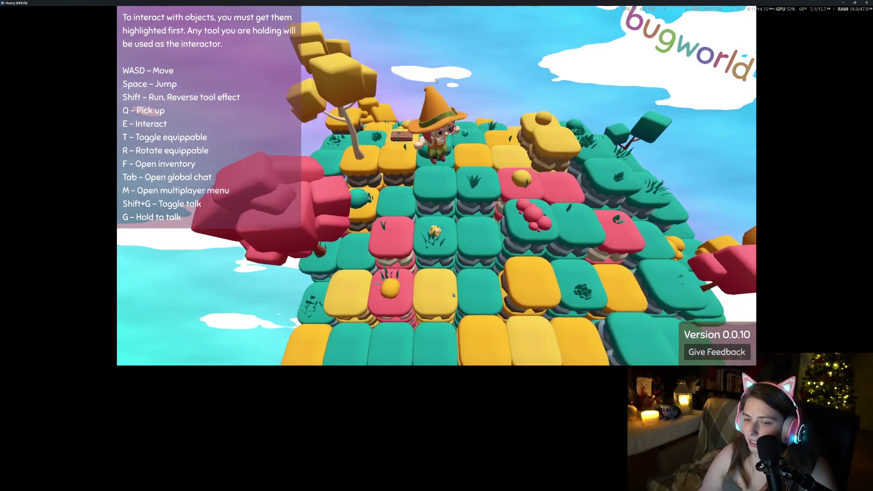
scroll(453, 295, "up", 3)
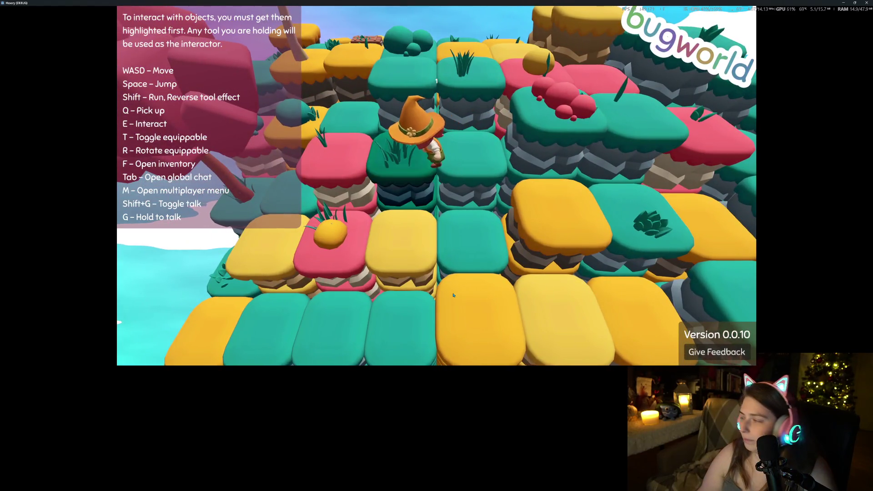
scroll(453, 296, "down", 4)
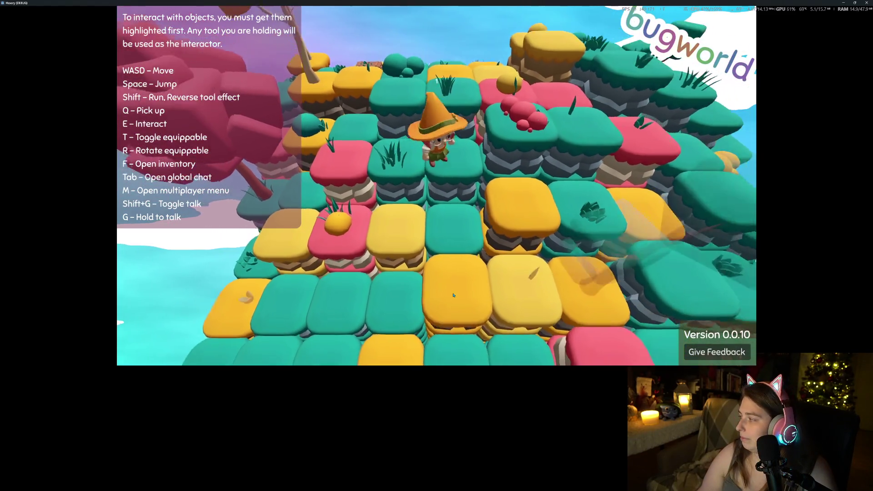
scroll(453, 295, "up", 2)
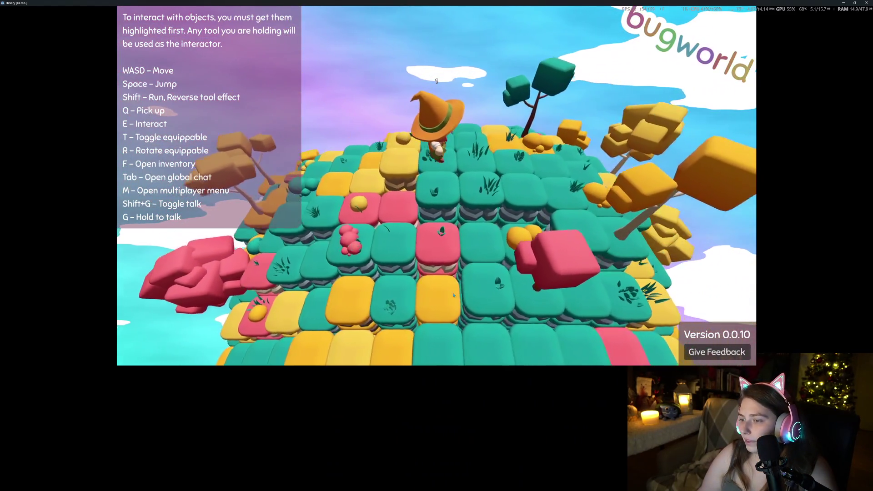
scroll(453, 296, "down", 2)
scroll(453, 296, "up", 3)
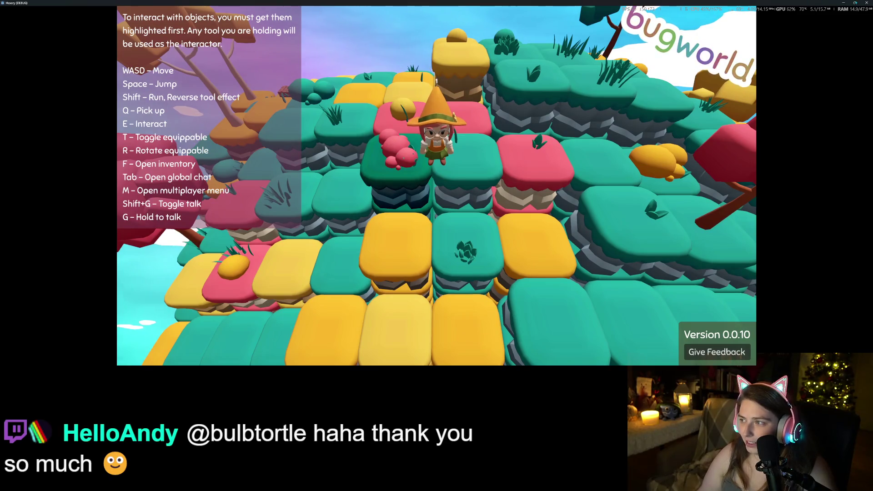
key("Escape")
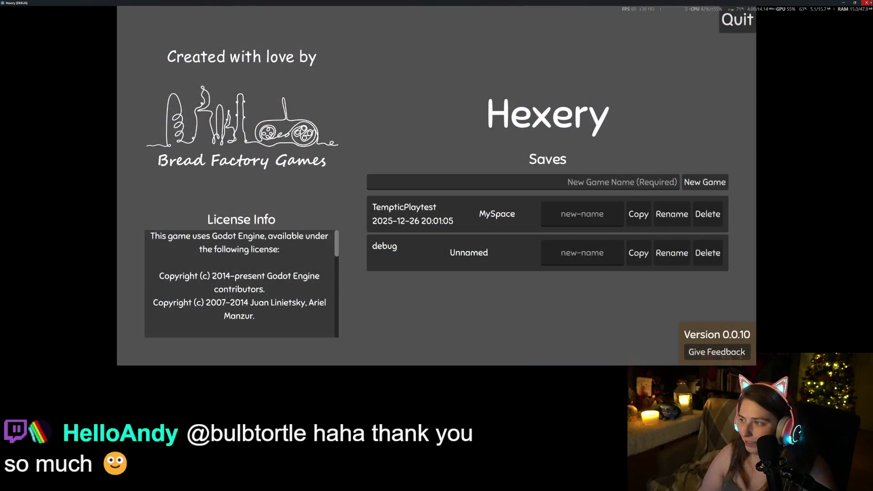
Close the game and review the item.gd and tree_seed.tscn changes in GitHub Desktop
key("alt+F4")
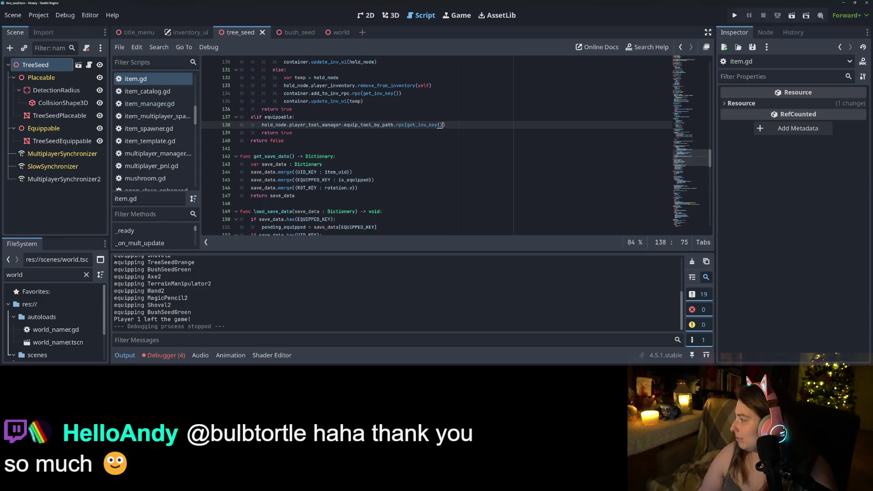
key("alt+Tab")
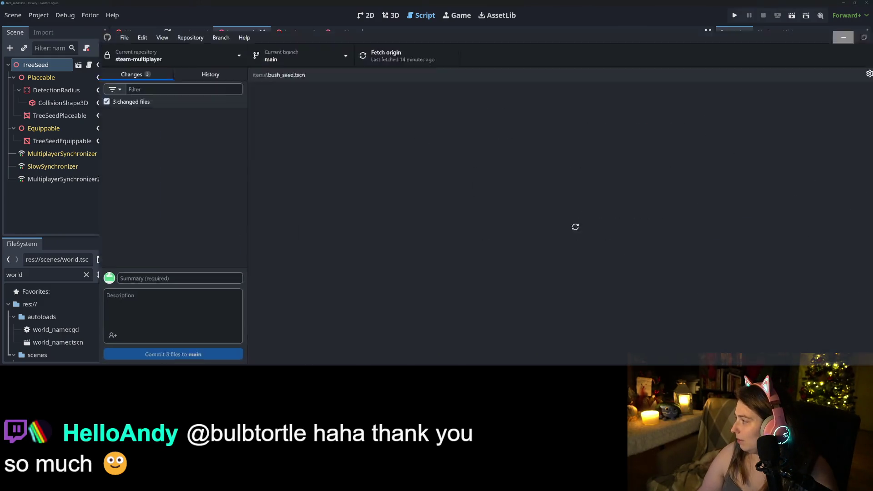
left_click(80, 108)
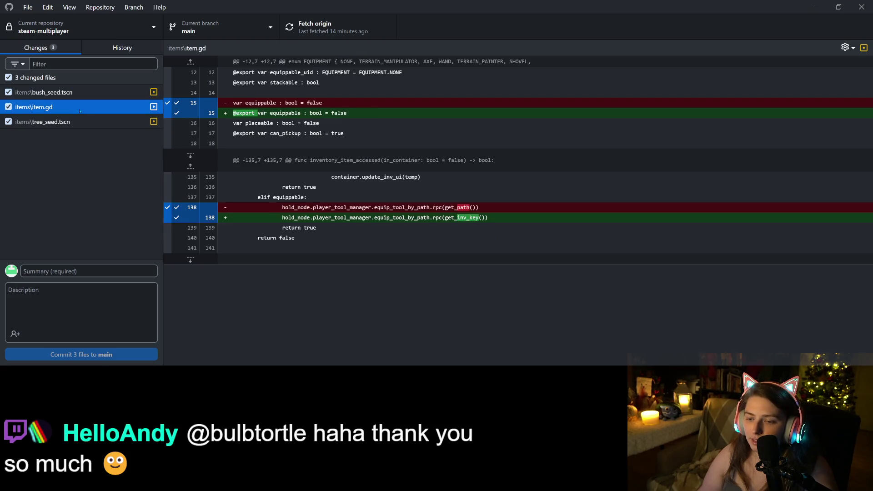
left_click(77, 122)
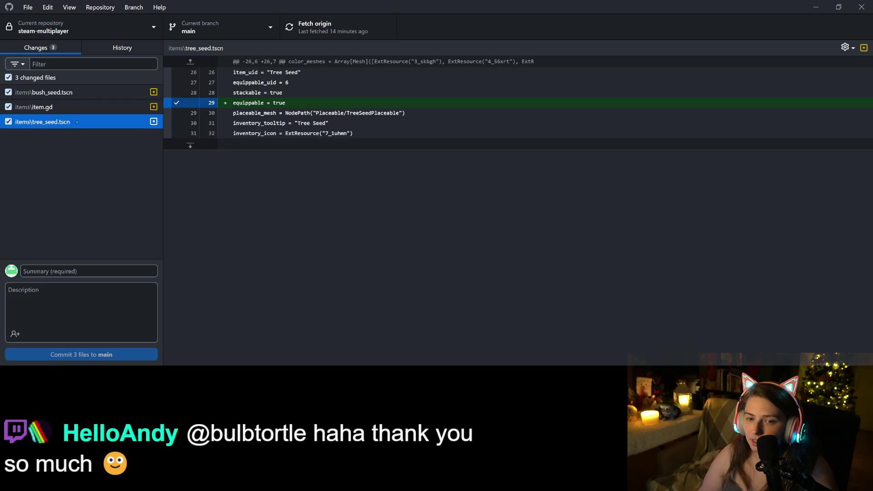
Commit the three files to main with summary 'adds ability to equip stackables (like seeds!)'
left_click(90, 271)
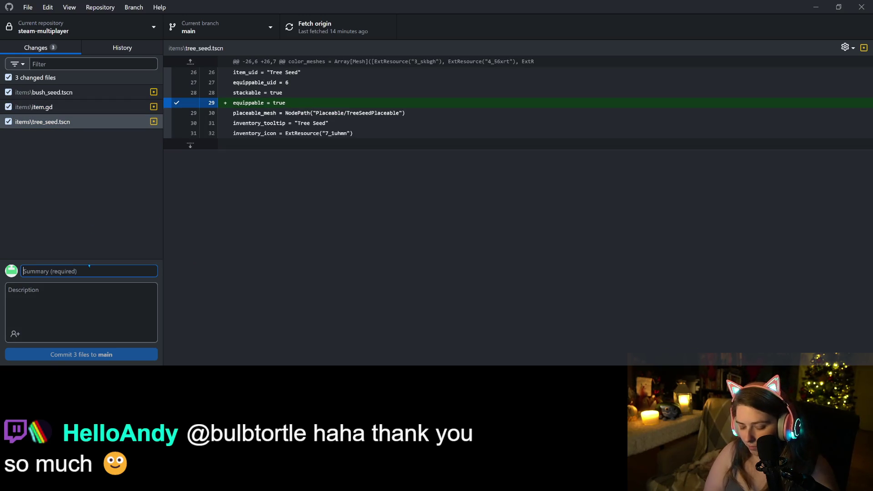
type("adds a")
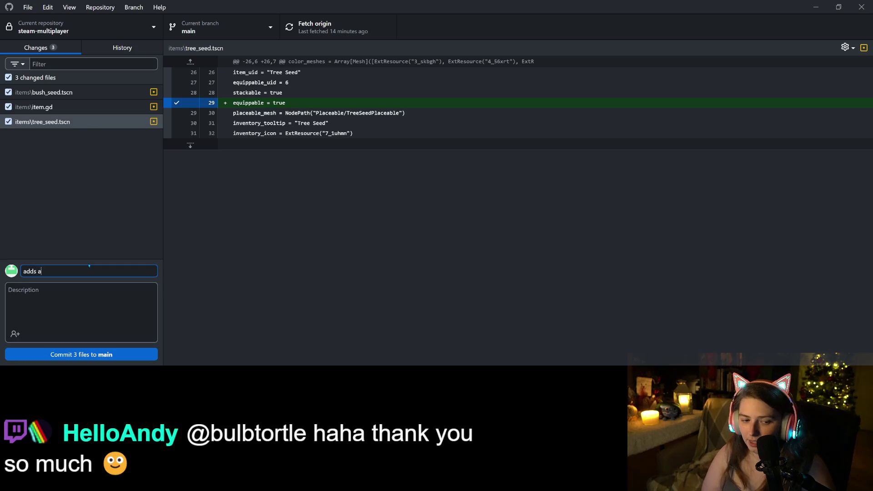
type("ty ot ")
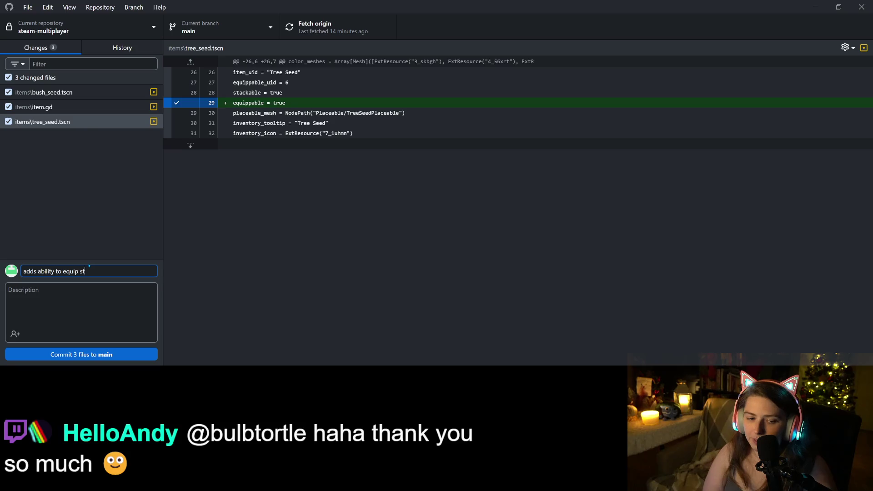
type("bles ")
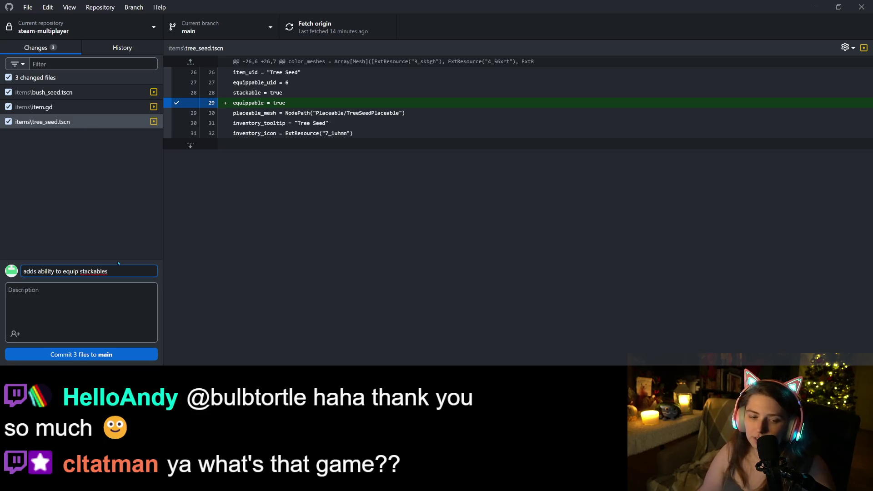
type("(like")
type("!)")
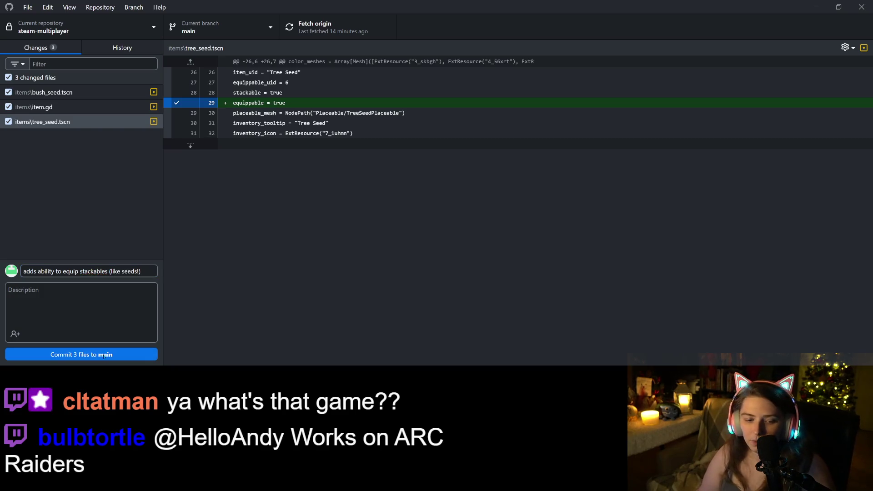
left_click(104, 355)
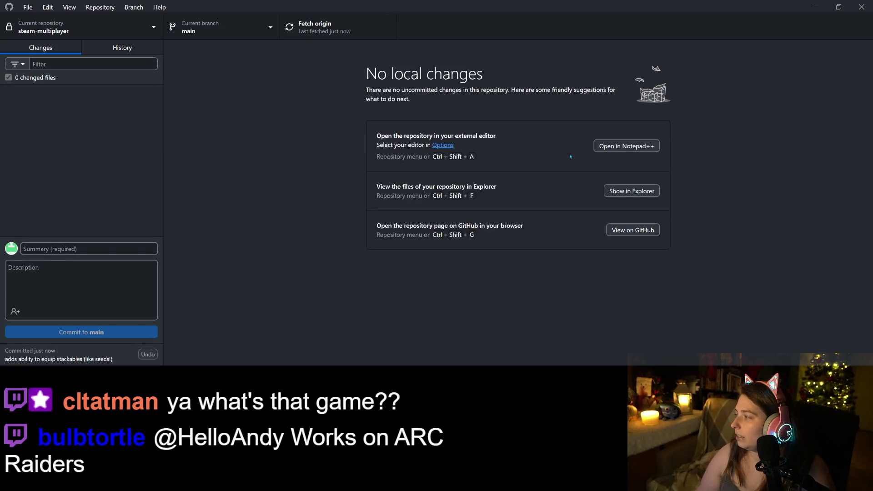
Minimize GitHub Desktop twice, then switch over to the Hexery Trello board
left_click(815, 7)
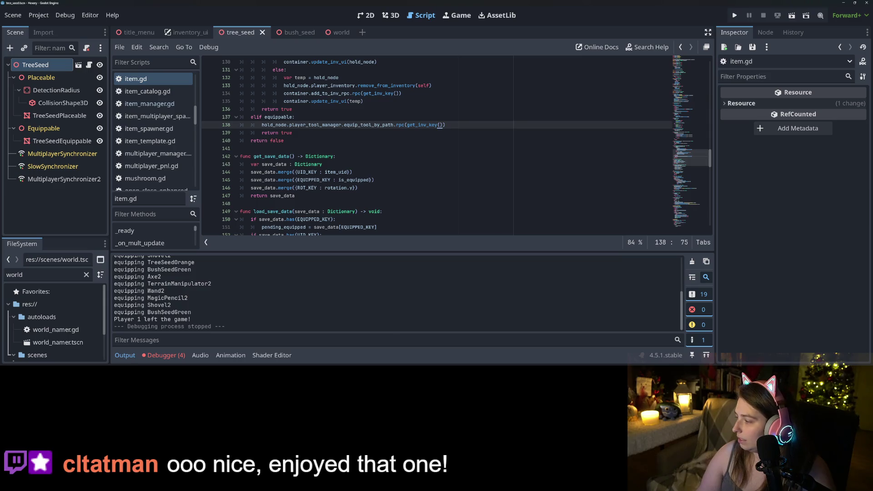
key("alt+Tab")
left_click(816, 7)
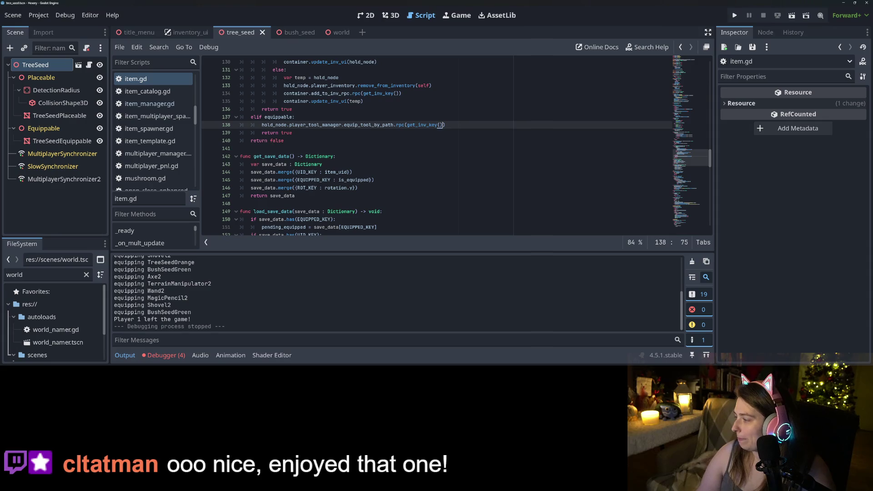
key("alt+Tab")
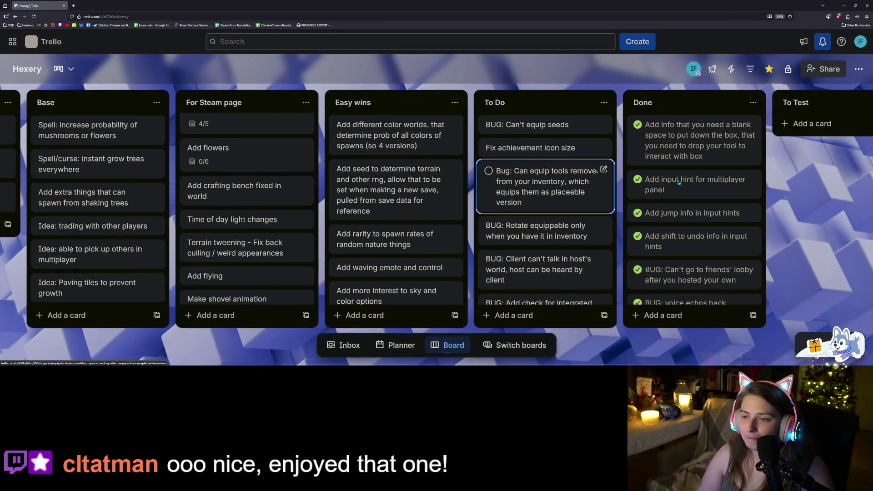
Move 'BUG: Can't equip seeds' to Done in Trello, then open Godot's first equip_tool debugger error
key("shift+period")
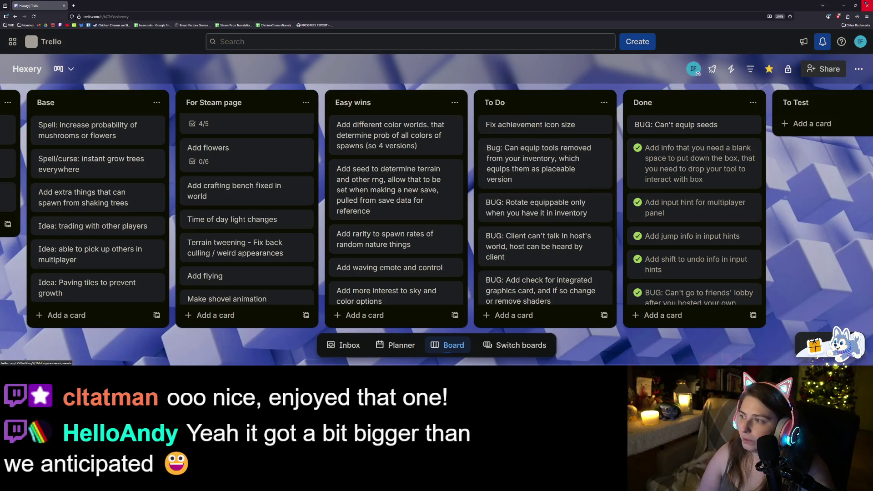
left_click(843, 6)
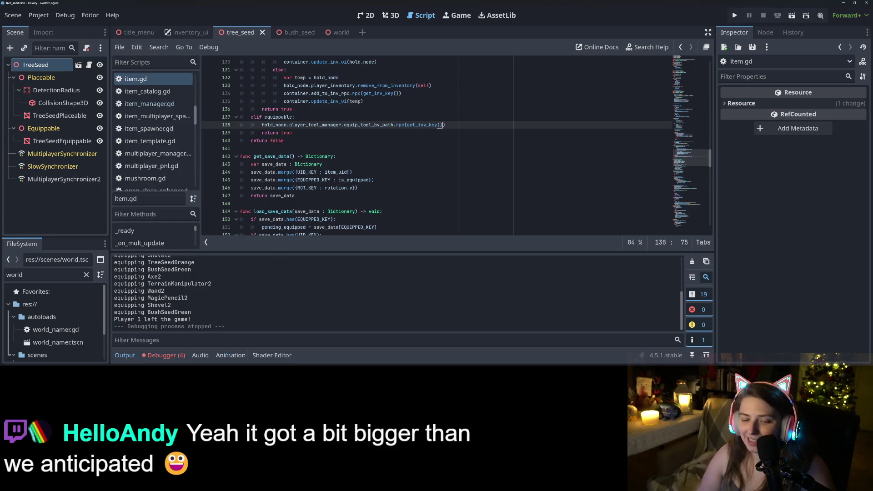
left_click(164, 355)
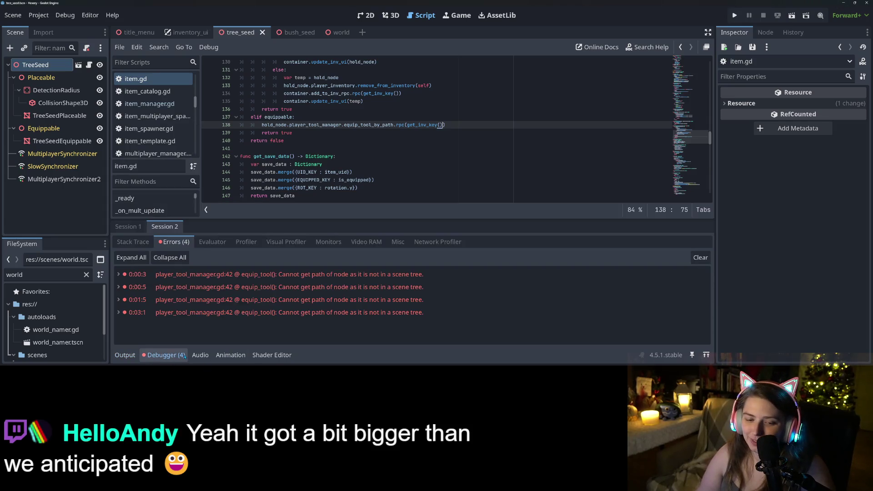
left_click(360, 275)
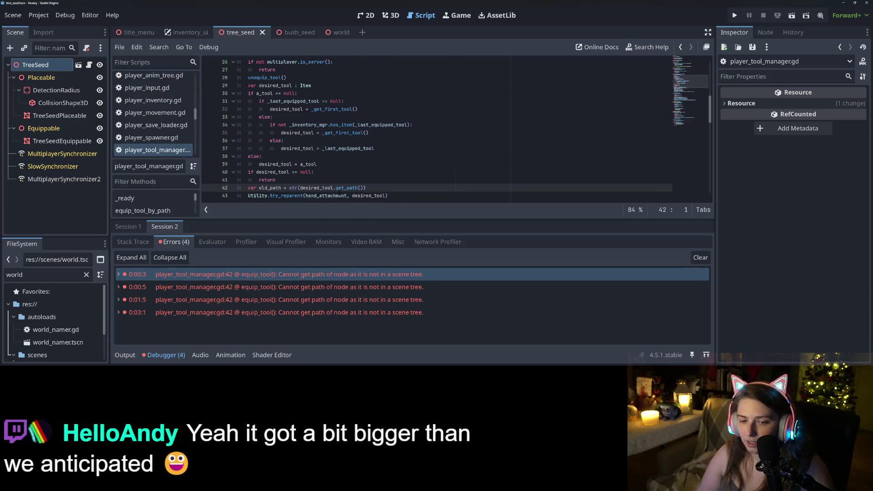
Replace get_path with get_inv_key() on line 42, save, and review the equip_tool error entries
type("g")
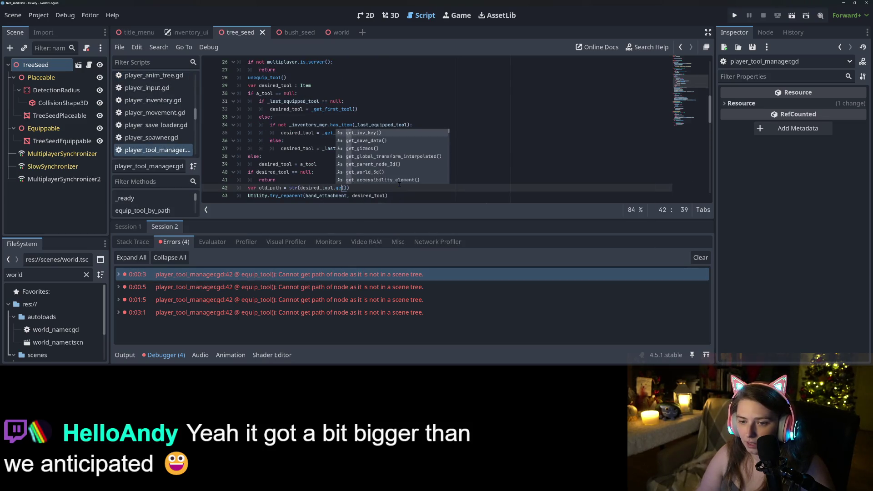
key("Return")
key("ctrl+s")
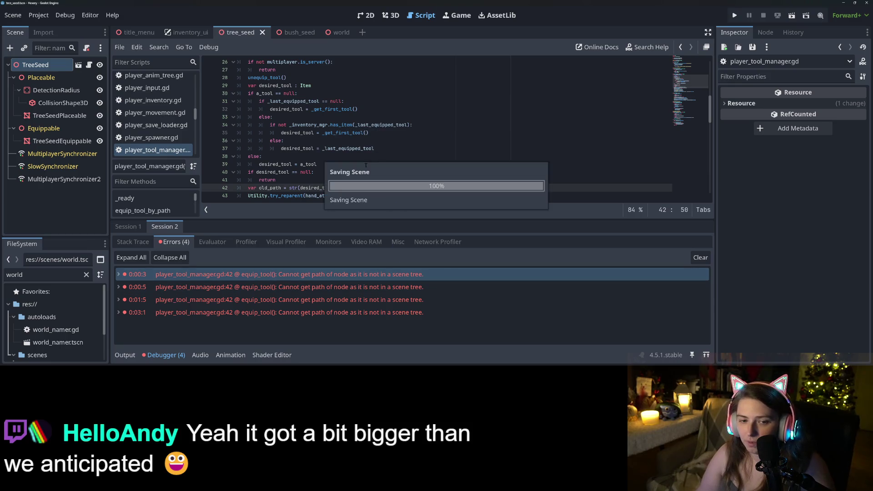
scroll(347, 165, "down", 4)
scroll(358, 165, "up", 5)
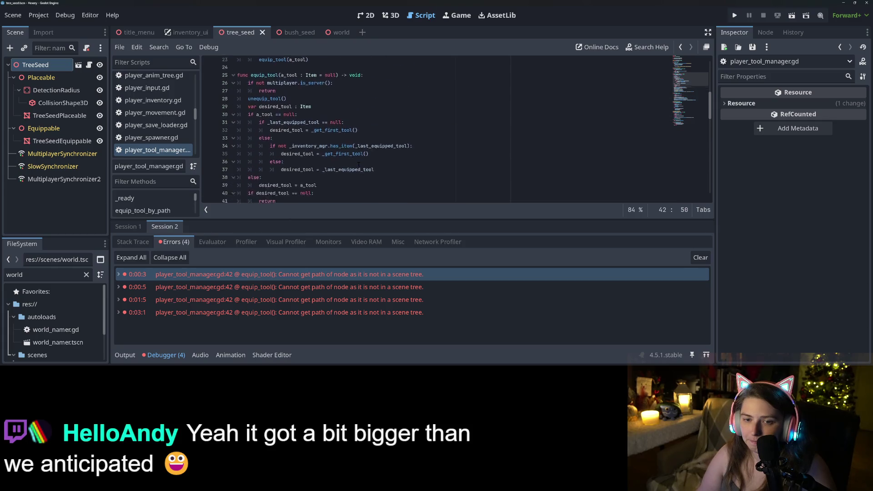
scroll(359, 165, "down", 4)
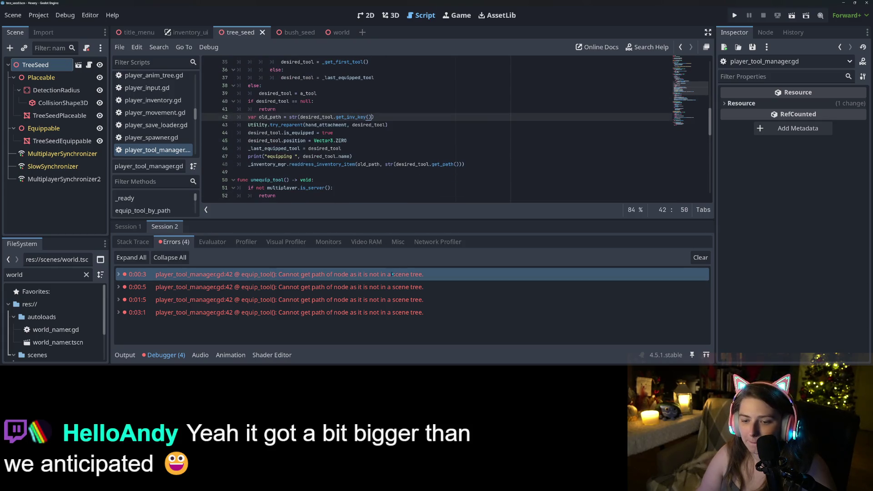
left_click(392, 287)
left_click(393, 299)
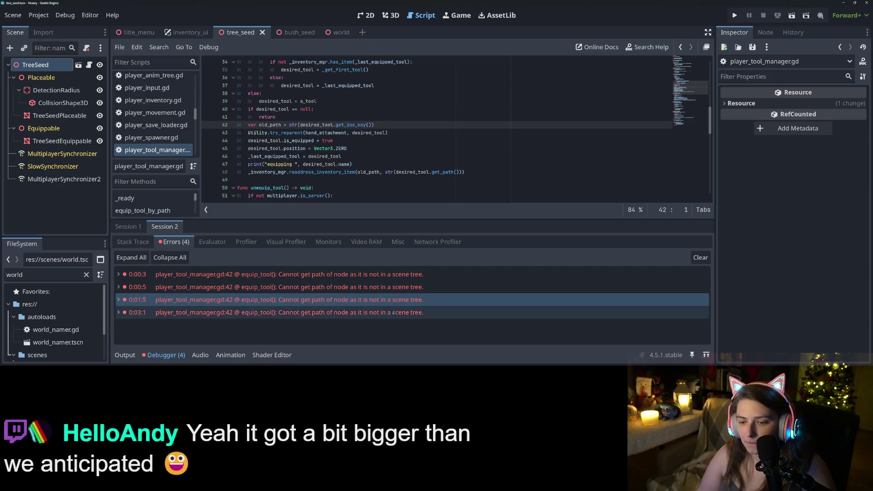
left_click(394, 313)
key("ctrl+s")
Replace get_path with get_inv_key() on line 48 and save the script
double_click(443, 172)
type("get")
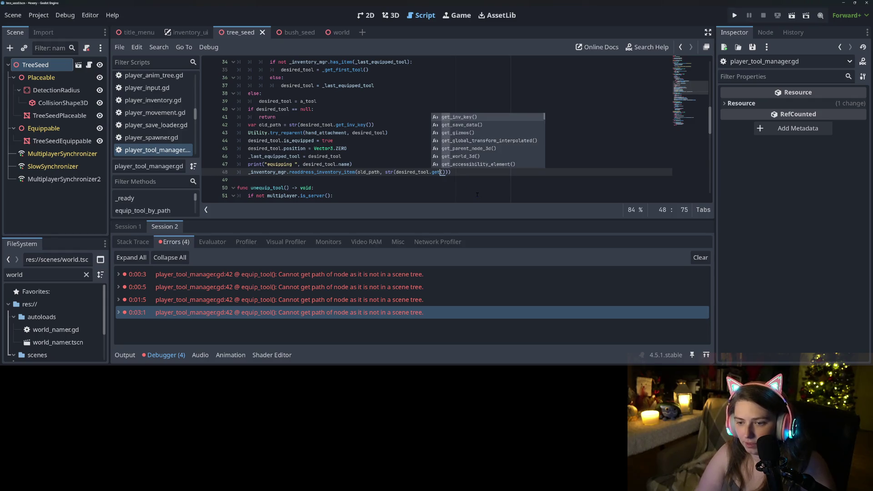
key("Return")
scroll(430, 190, "down", 1)
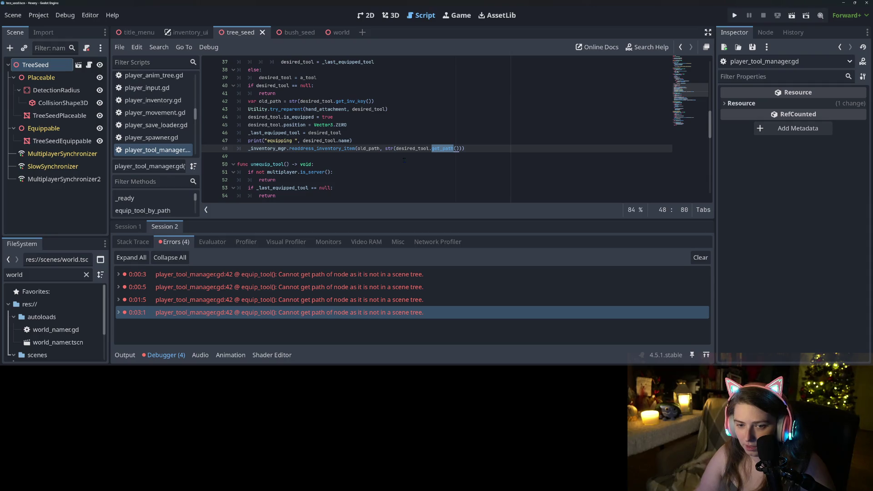
key("ctrl+z")
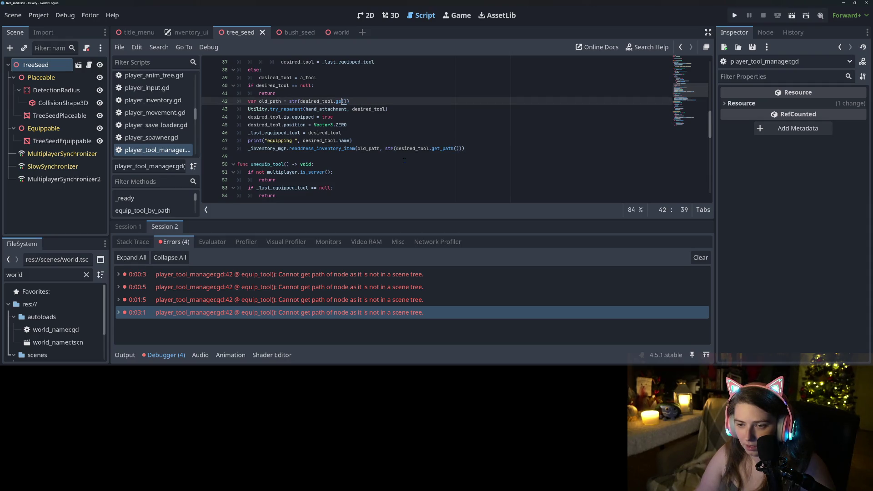
key("ctrl+z")
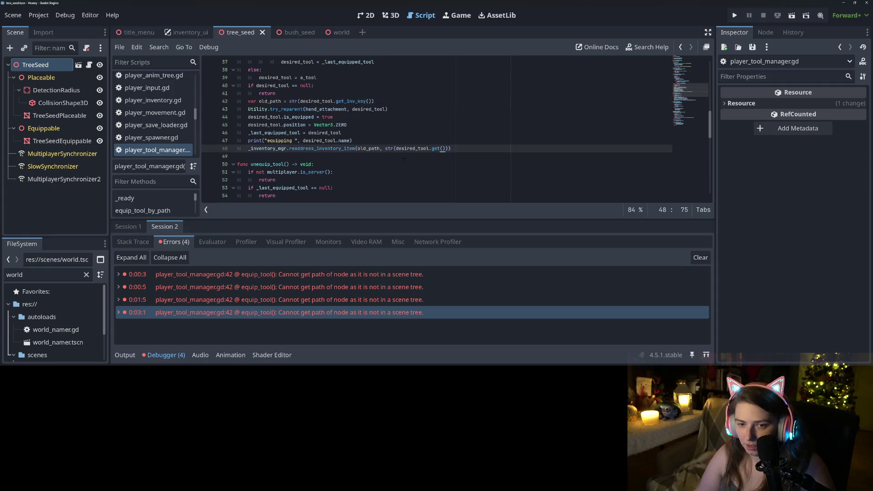
key("ctrl+z")
key("ctrl+s")
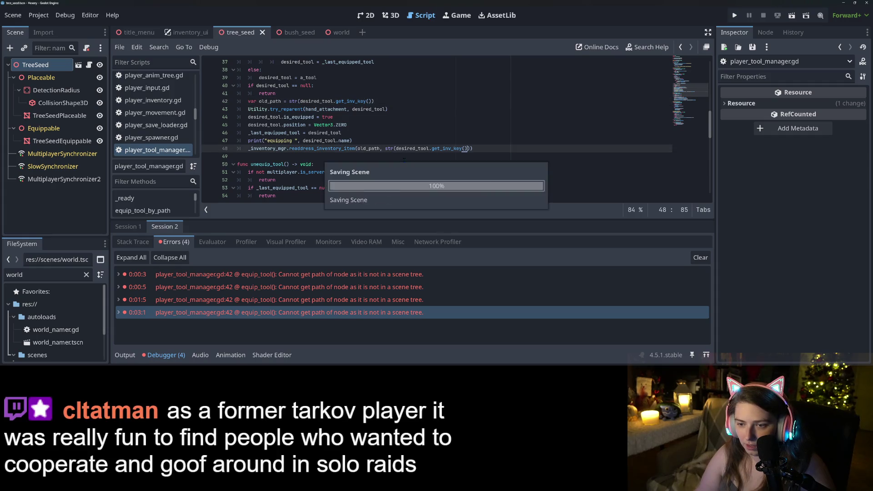
double_click(269, 101)
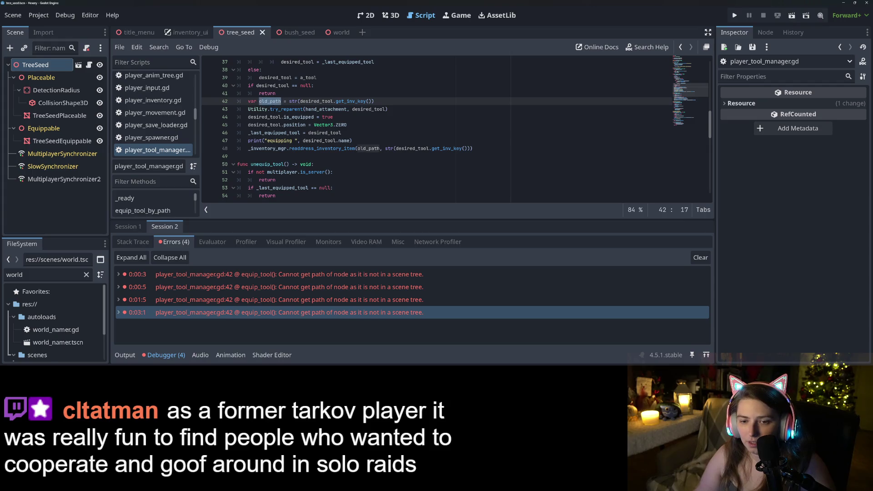
mouse_move(344, 154)
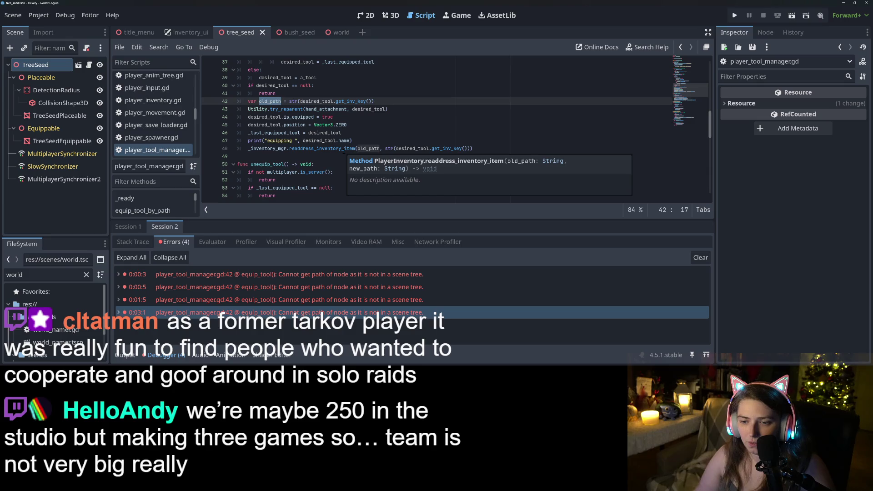
double_click(344, 149)
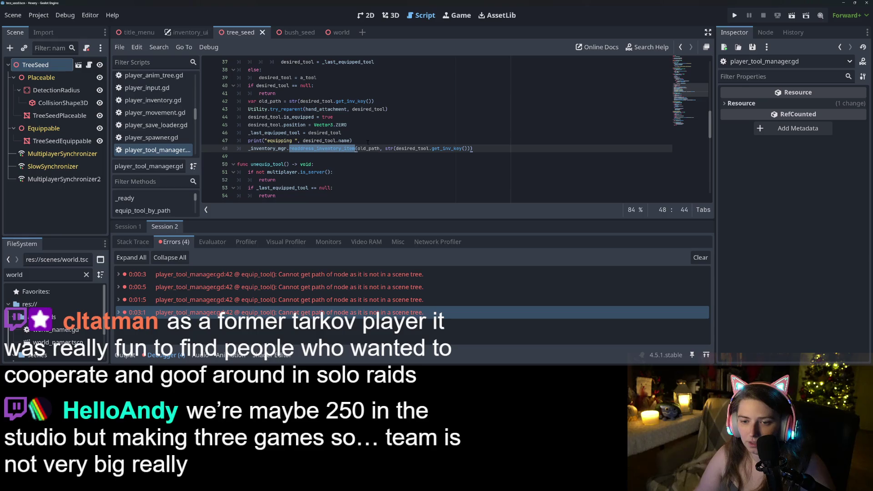
left_click(368, 142)
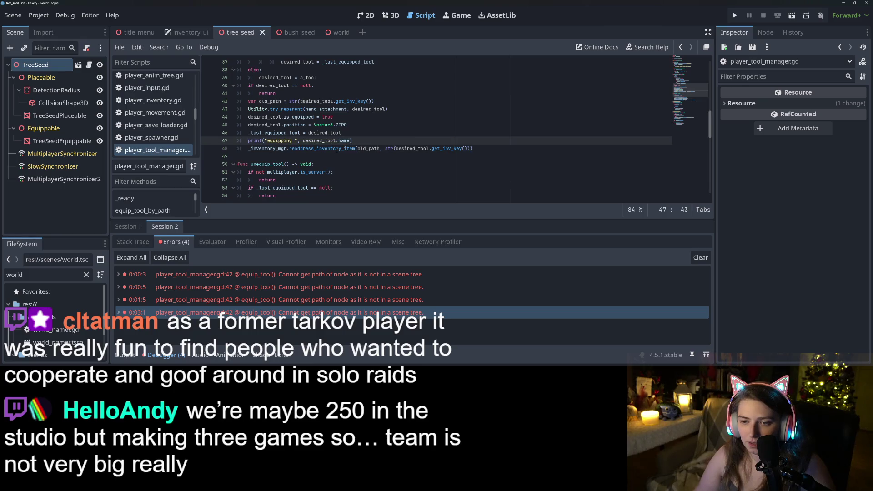
mouse_move(341, 149)
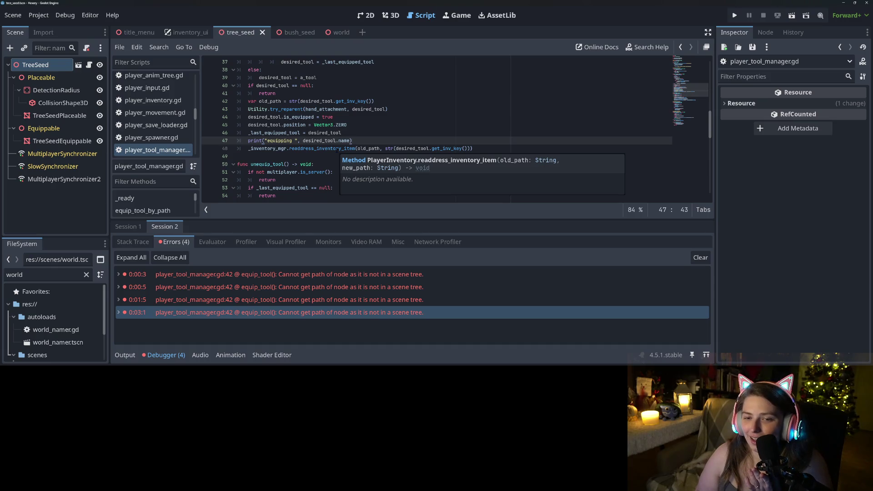
scroll(455, 130, "up", 3)
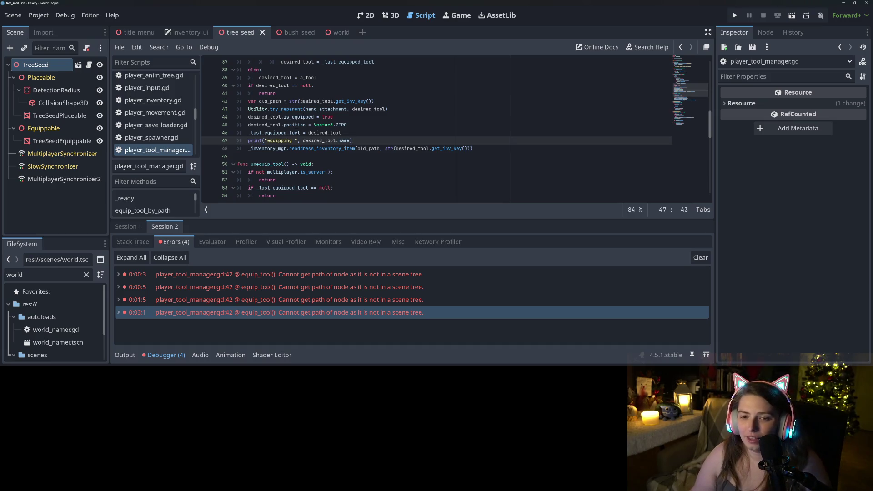
Undo the get_inv_key edit and insert a blank line after the return on line 41
scroll(285, 101, "up", 1)
left_click(285, 101)
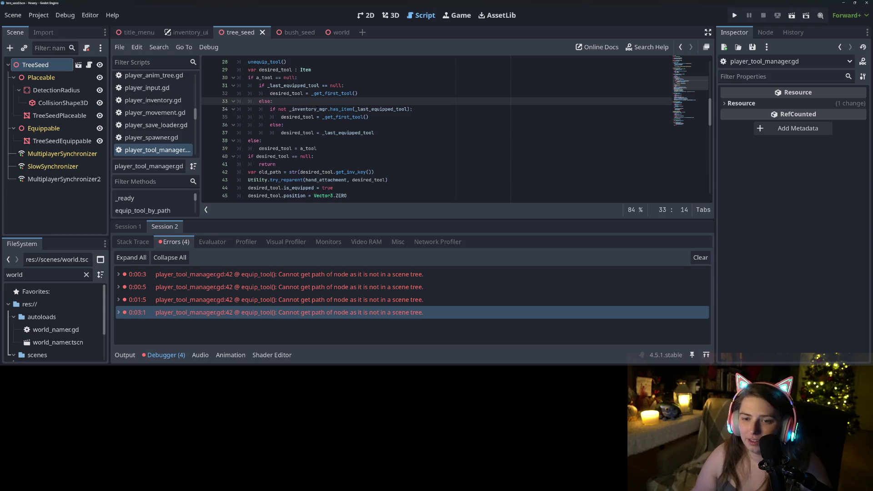
double_click(382, 109)
scroll(369, 152, "down", 2)
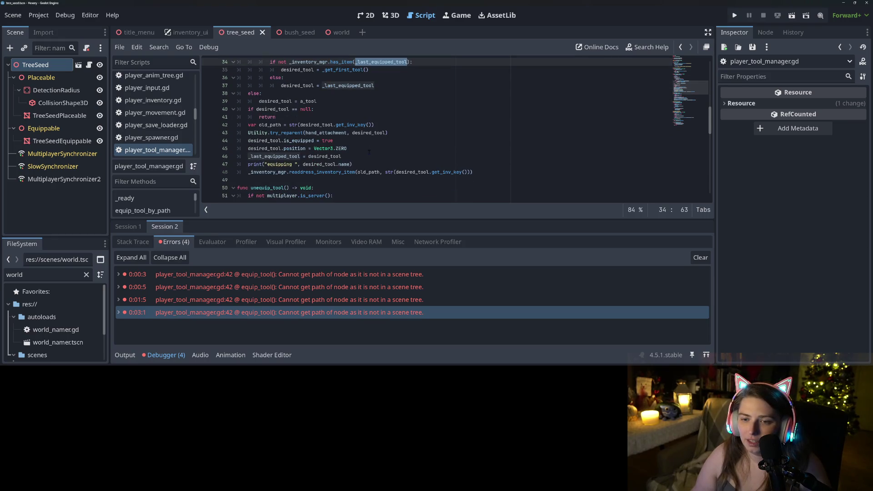
key("ctrl+z")
key("ctrl+z")
key("ctrl+z")
key("ctrl+z")
left_click(276, 117)
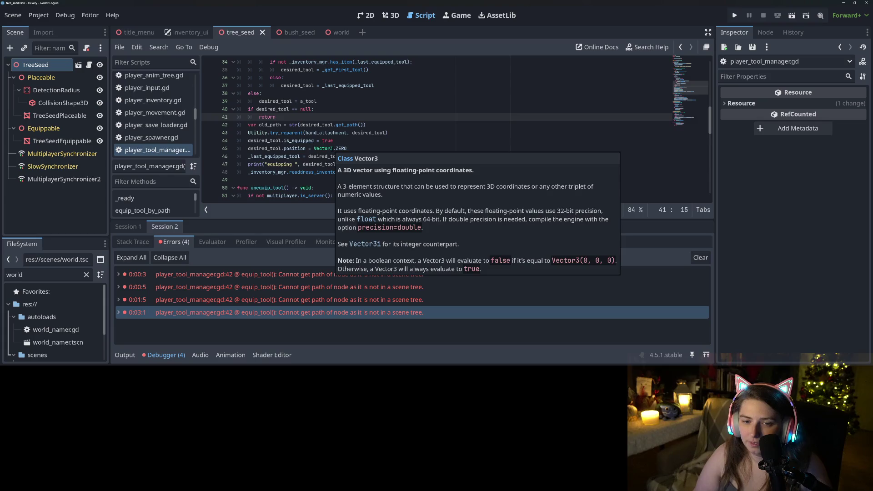
key("Return")
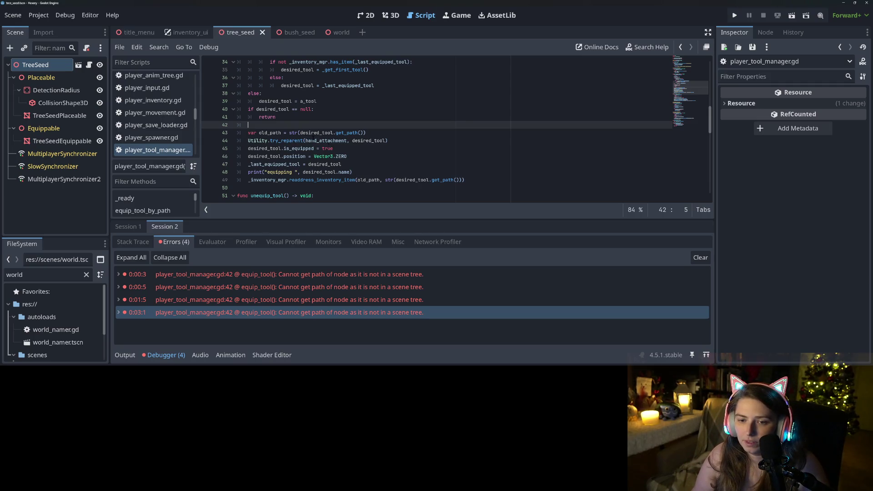
Trace desired_tool through equip_tool, checking the has_item call and _get_first_tool's return type
double_click(313, 135)
mouse_move(320, 133)
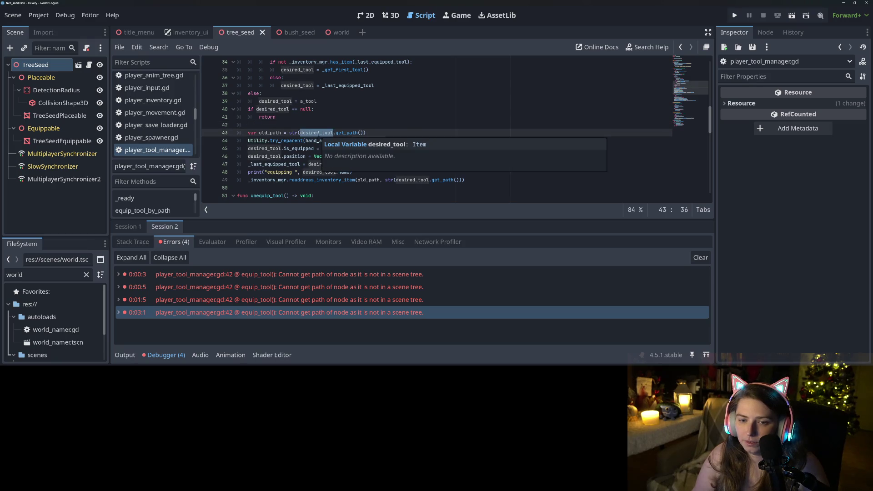
scroll(319, 133, "up", 4)
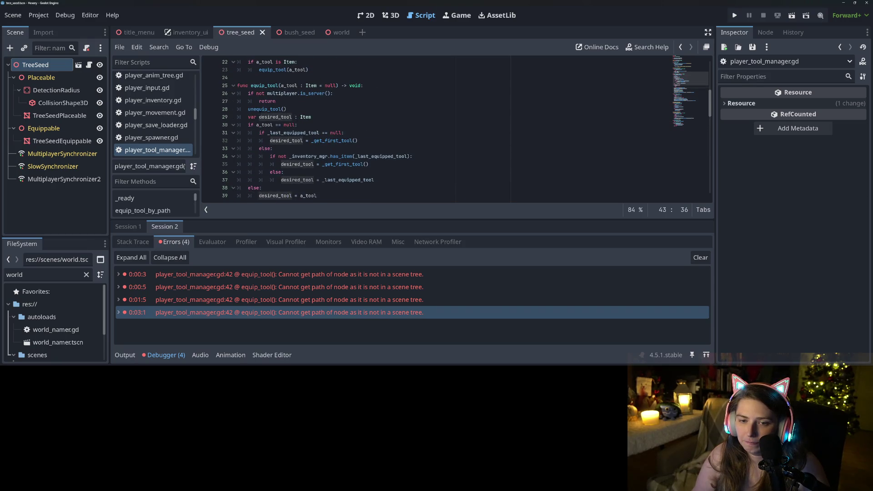
double_click(282, 141)
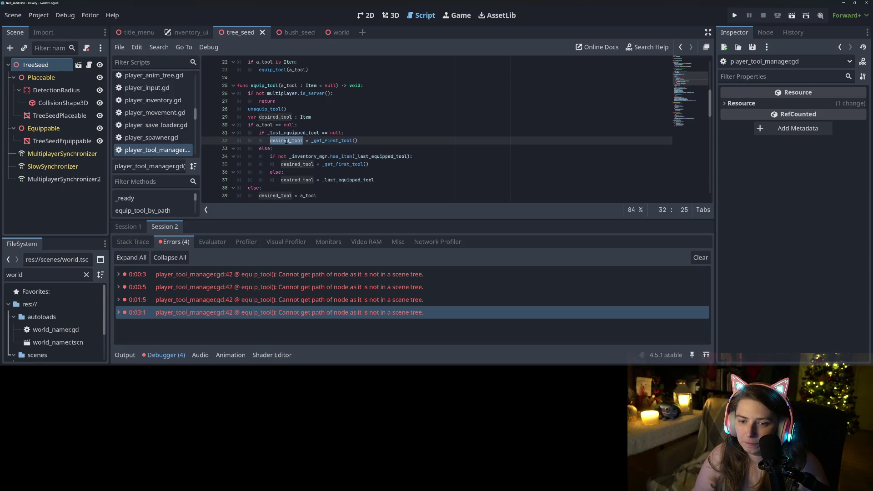
double_click(341, 156)
scroll(329, 148, "down", 1)
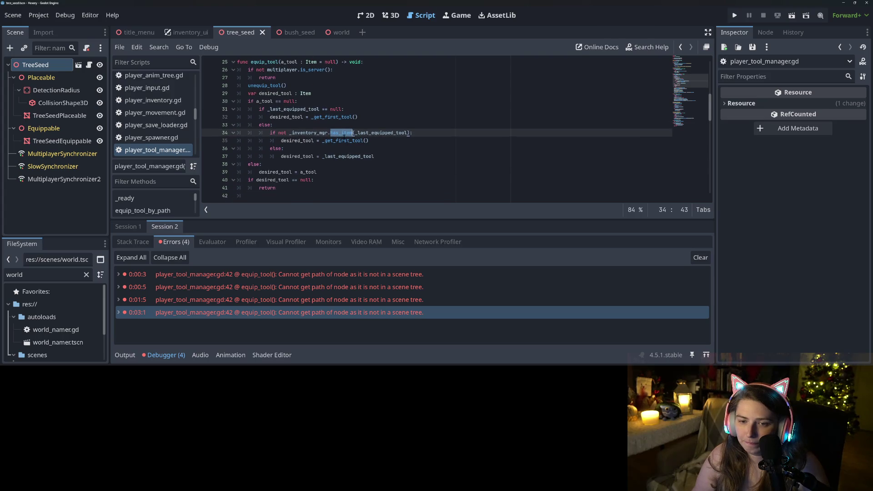
double_click(342, 140)
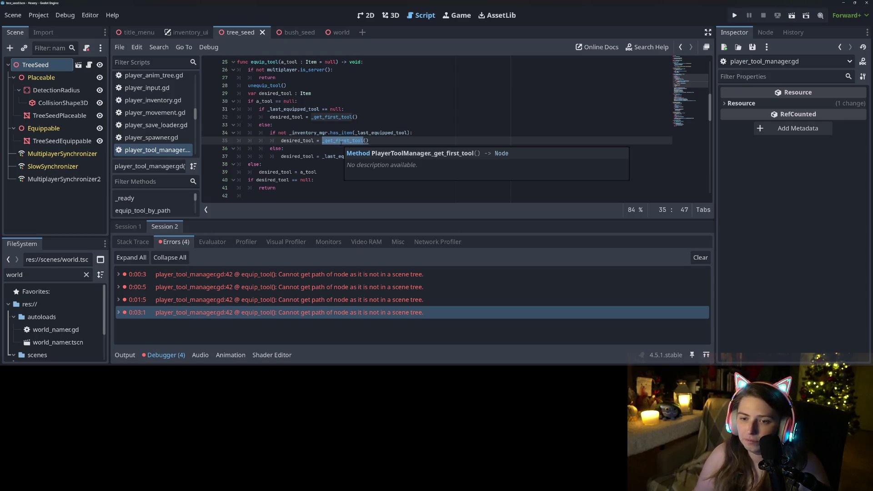
left_click(380, 156)
scroll(289, 174, "up", 2)
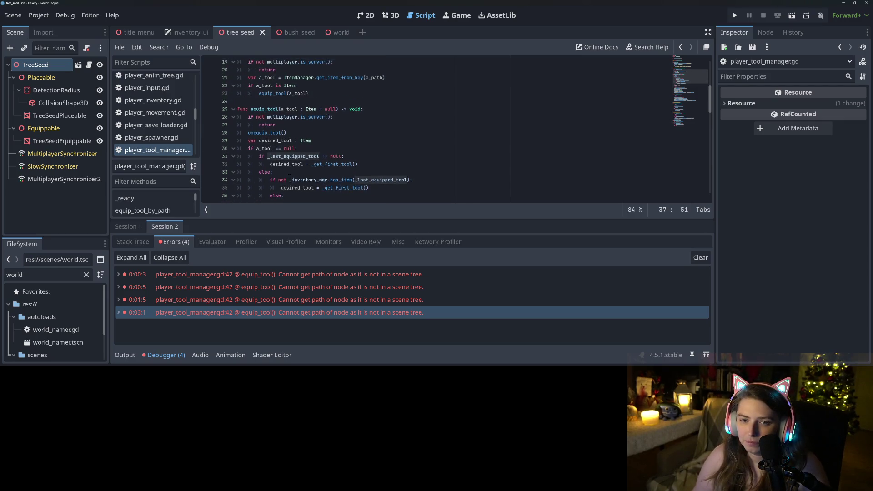
scroll(290, 174, "down", 2)
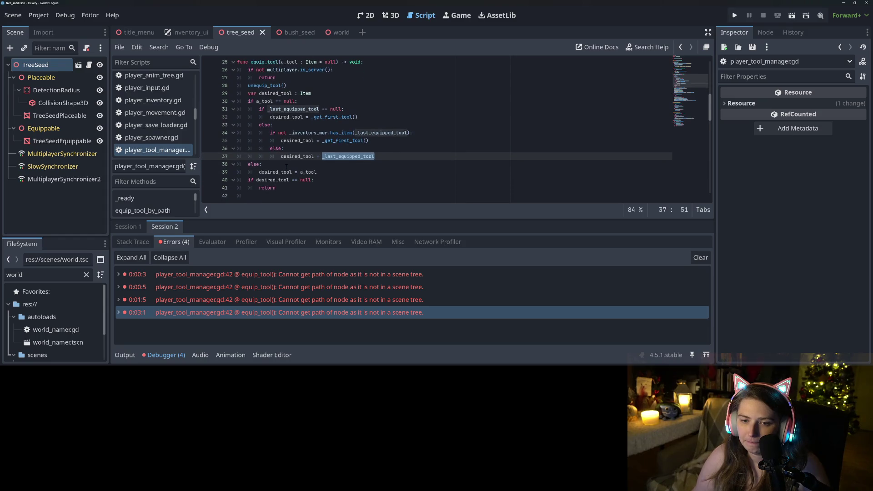
scroll(287, 166, "down", 3)
Review the remaining desired_tool occurrences, then put the caret on the blank line before old_path
left_click(281, 132)
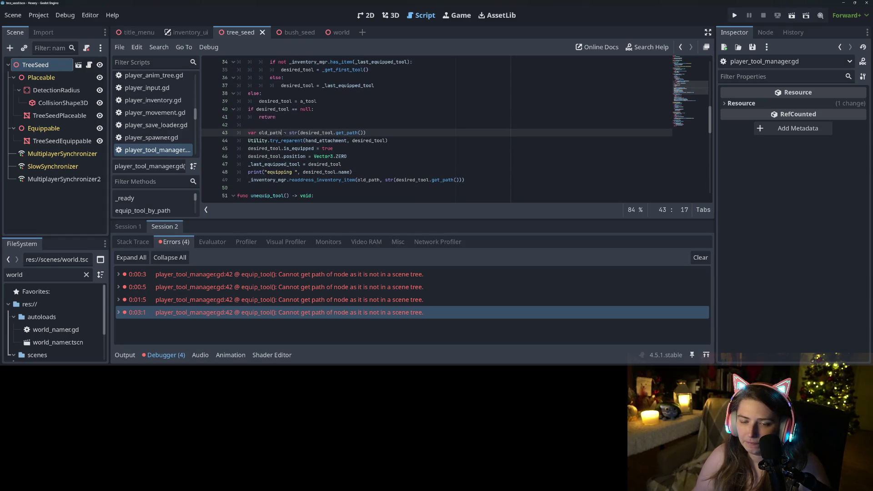
double_click(309, 132)
scroll(309, 132, "up", 4)
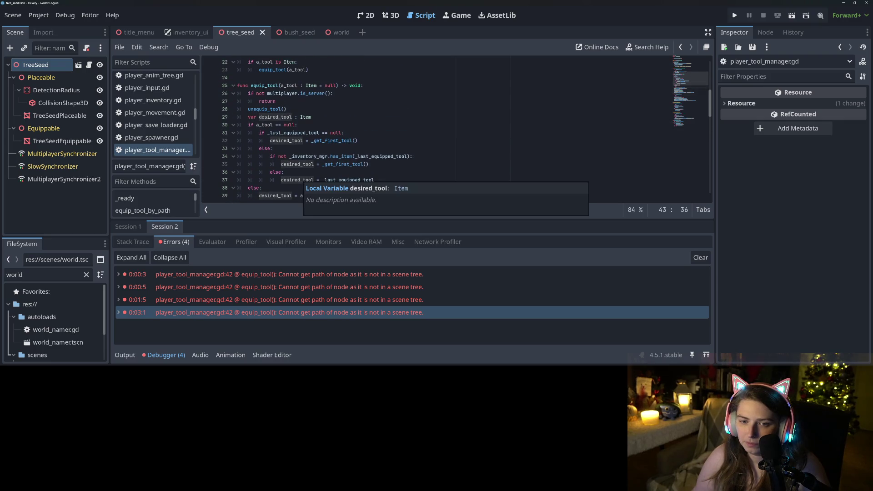
double_click(264, 86)
scroll(295, 146, "up", 3)
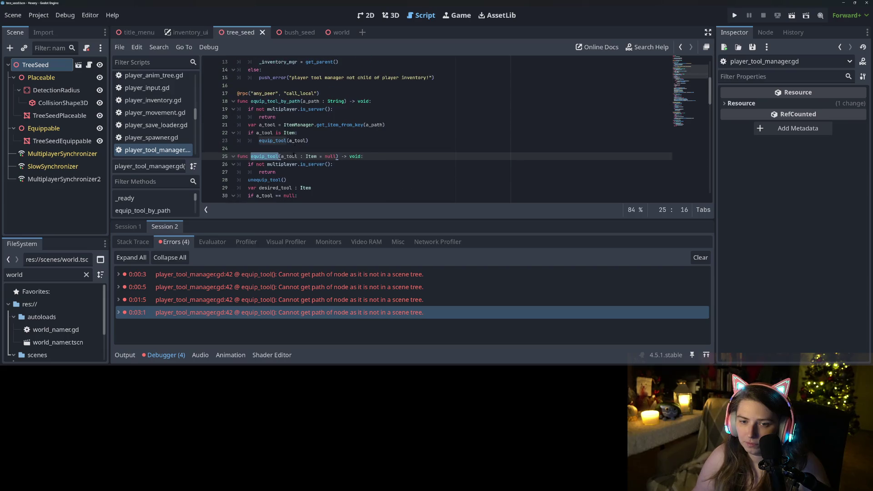
scroll(294, 153, "up", 1)
scroll(291, 156, "down", 5)
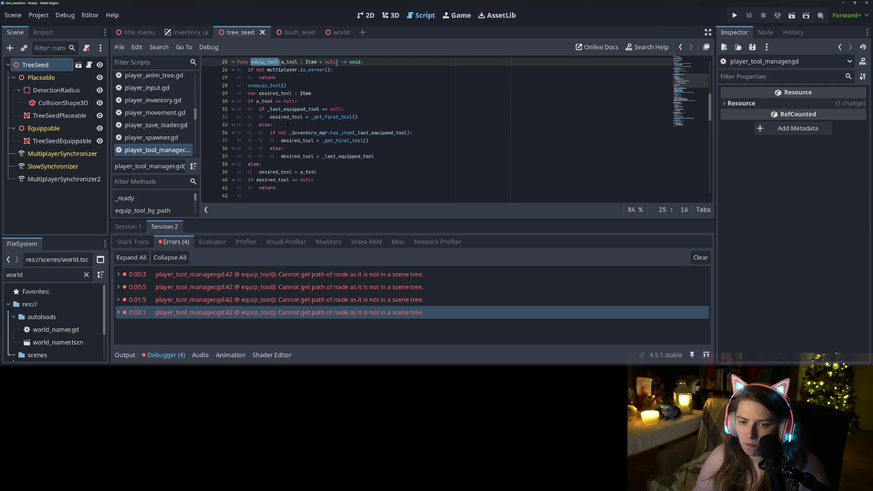
double_click(286, 117)
double_click(298, 156)
double_click(288, 172)
scroll(282, 171, "down", 1)
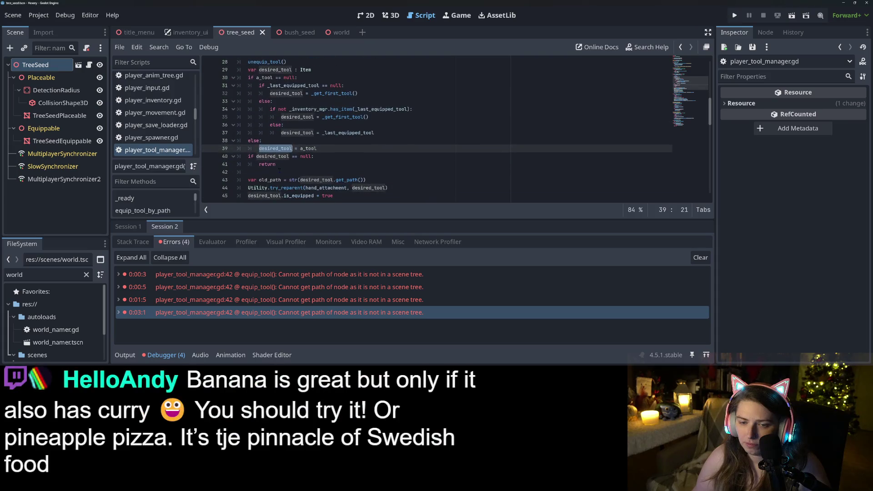
scroll(279, 136, "down", 2)
left_click(277, 117)
left_click(281, 125)
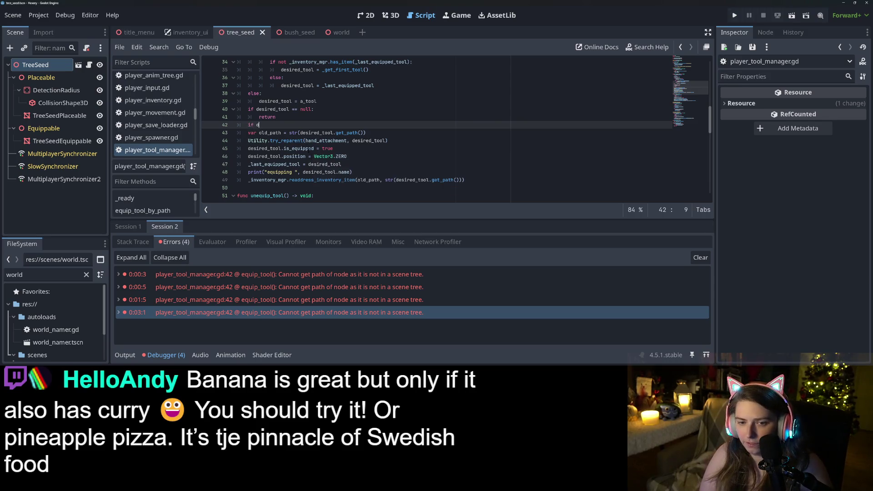
Drop the partial 'if d' and make the old_path line use get_inv_key()
type("if d")
key("BackSpace")
key("BackSpace")
key("BackSpace")
key("BackSpace")
left_click(284, 124)
type("\"\"")
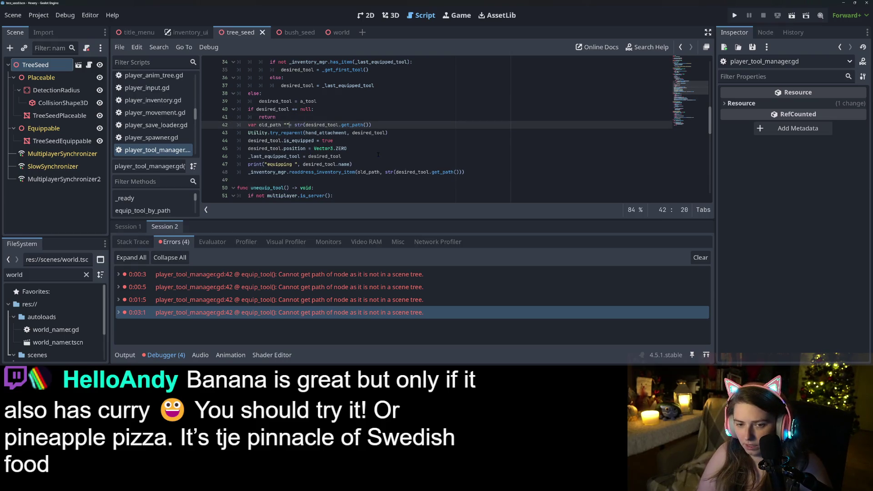
key("Return")
key("ctrl+z")
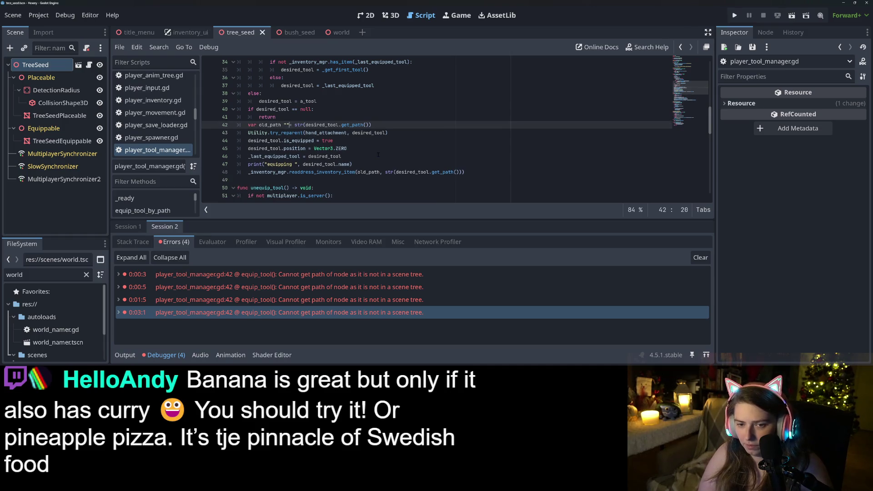
key("ctrl+z")
double_click(341, 124)
type("get_inv")
key("Return")
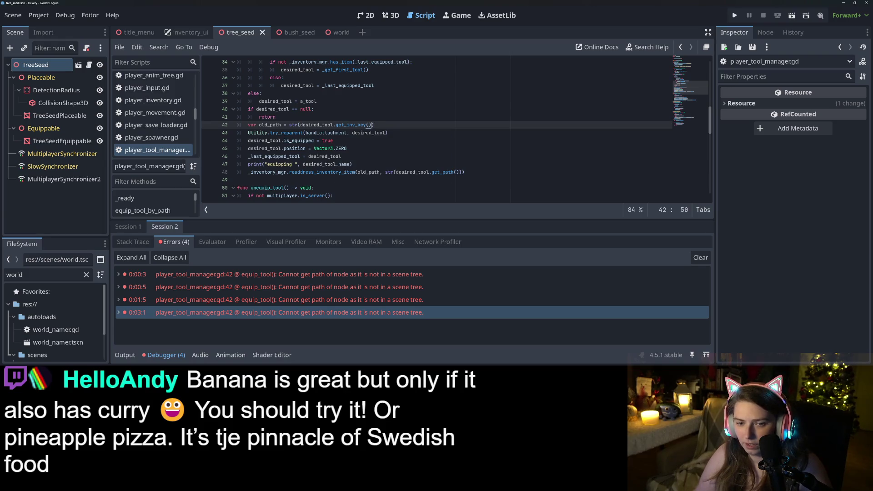
double_click(270, 125)
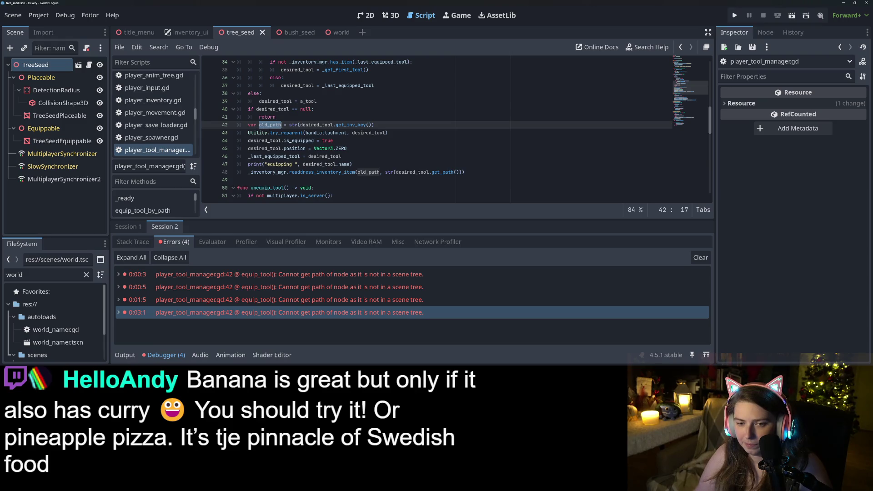
Default old_path to "" and assign it only under 'if not desired_tool.stackable:', then save
left_click(277, 133)
left_click(391, 126)
key("Return")
key("alt+Up")
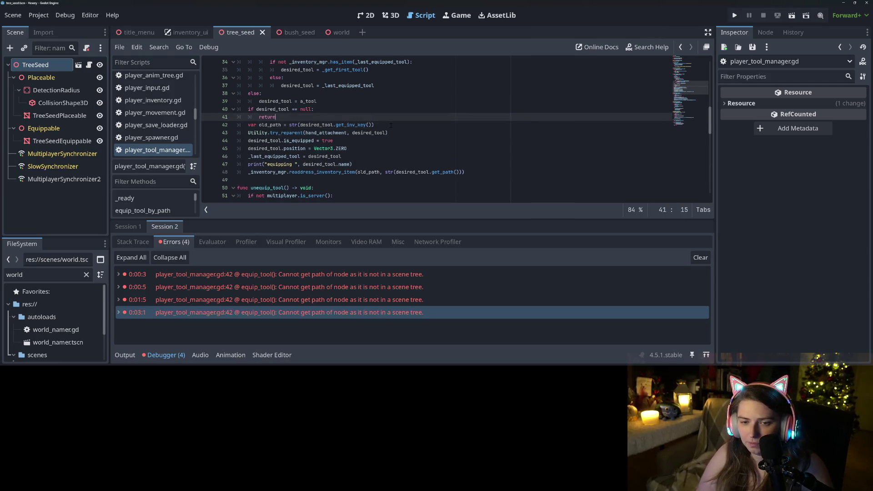
key("Down")
key("Up")
key("ctrl+shift+k")
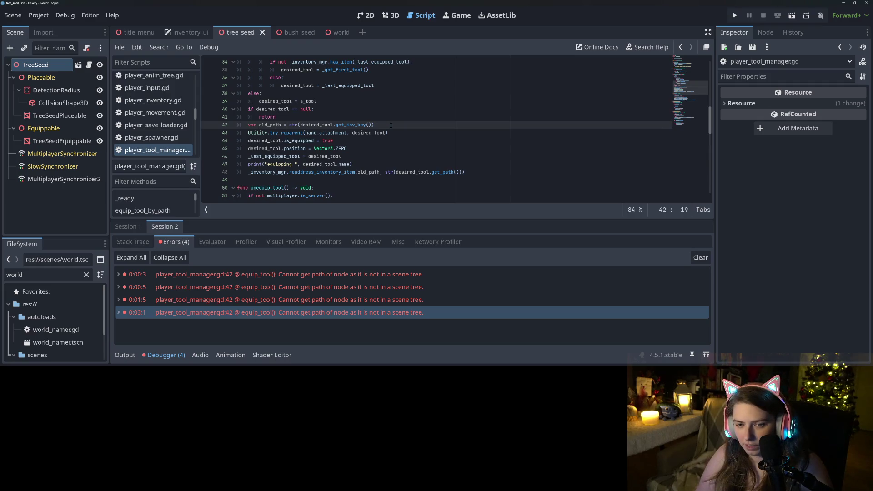
type("\"\"")
key("Return")
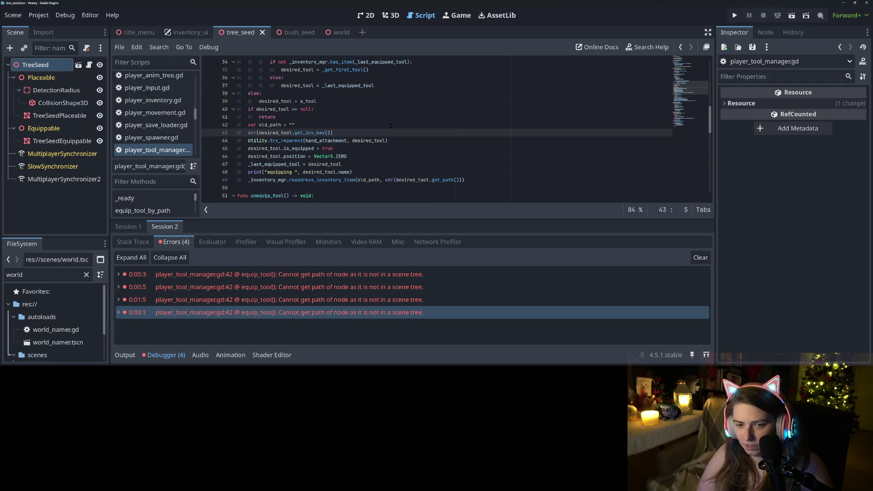
type("de")
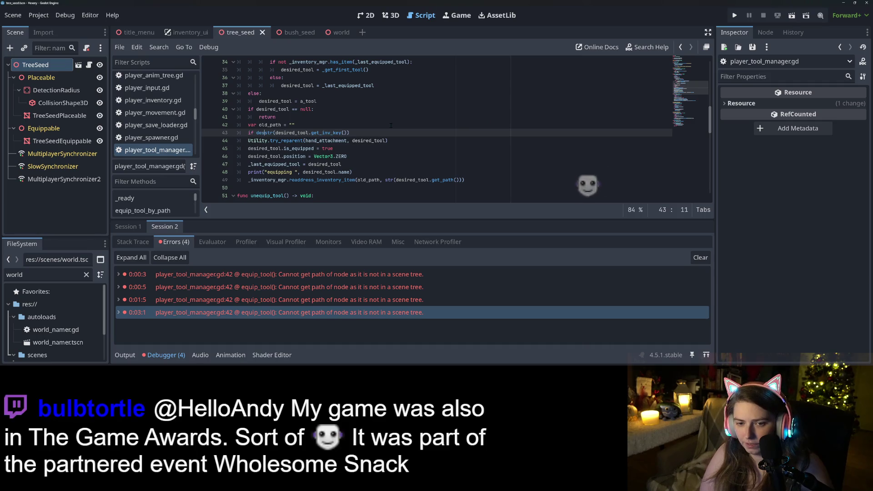
key("Left")
key("Left")
type("not")
key("Right")
key("Right")
type("sired")
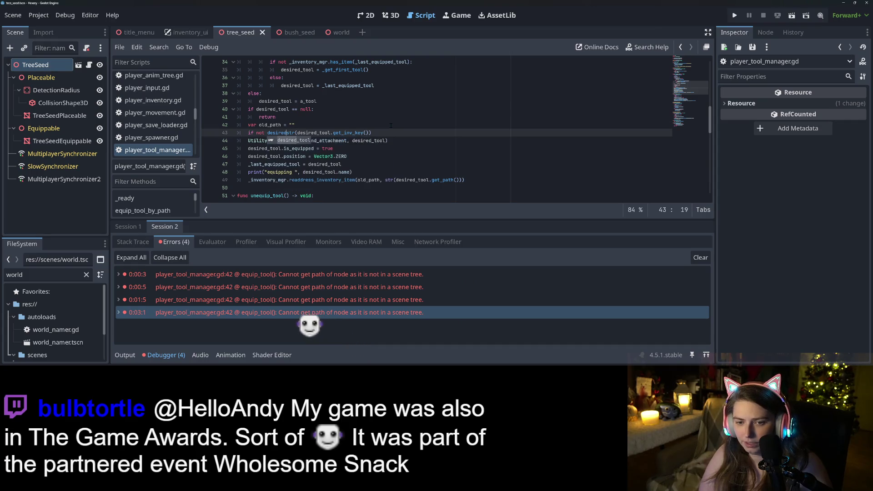
type("_tool.s")
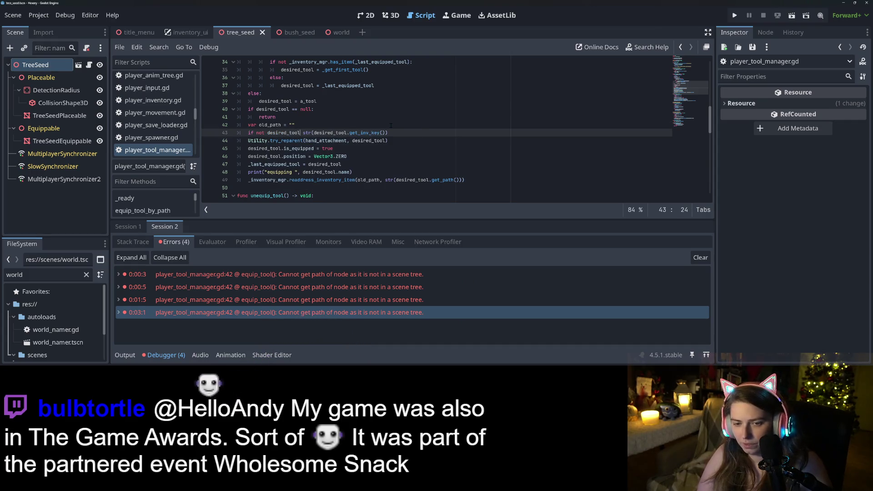
type("ta")
key("Return")
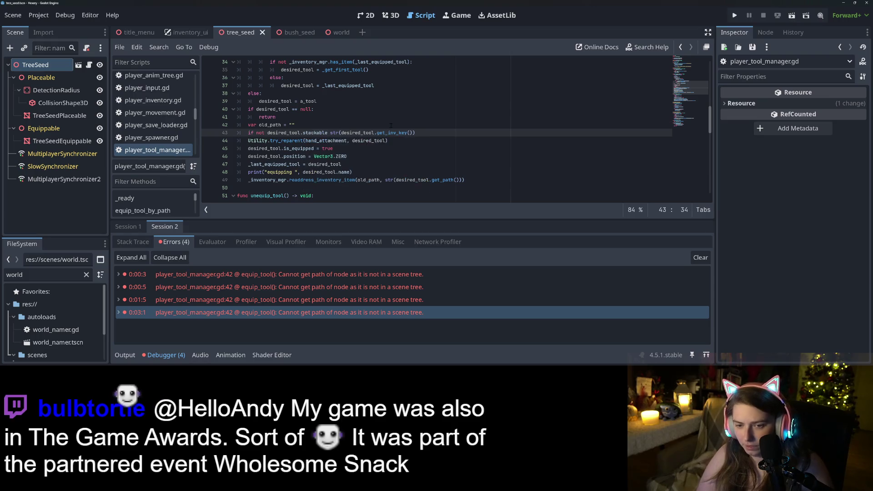
type(":")
key("Return")
type("old_path")
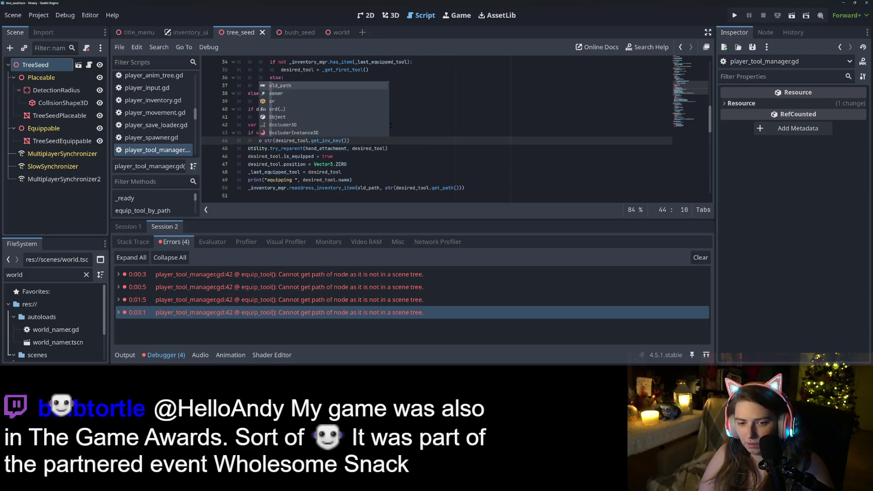
type(" =")
key("ctrl+s")
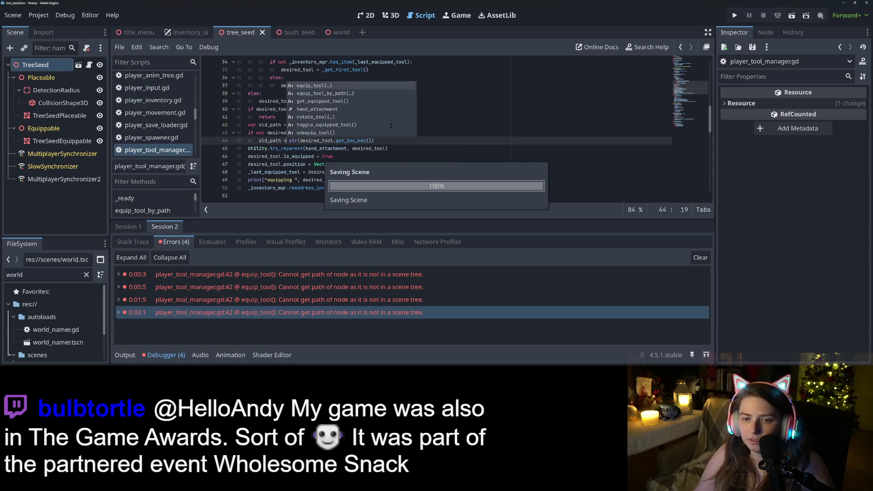
Switch the indented old_path call back to get_path() and save
left_click(372, 141)
key("BackSpace")
key("BackSpace")
key("BackSpace")
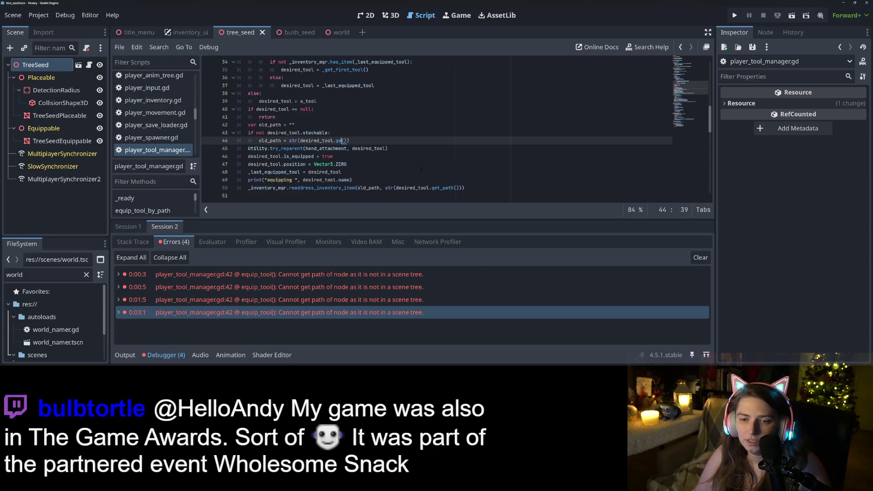
type("_pa")
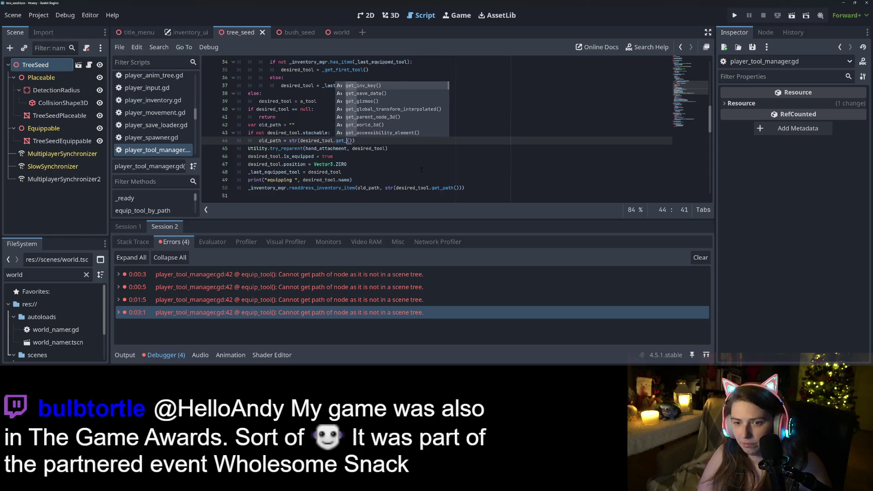
key("Down")
key("Down")
key("Return")
key("ctrl+s")
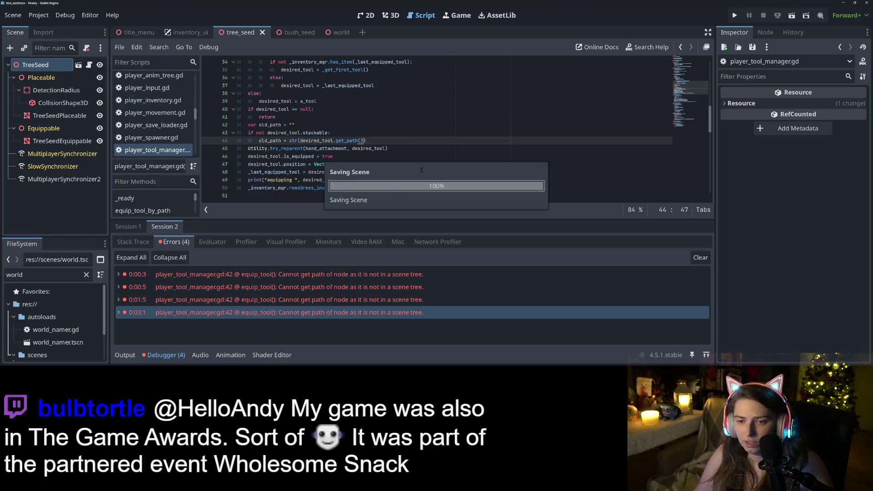
Review equip_tool's reparent, position and readdress_inventory_item lines, then add a line below the print
left_click(267, 149)
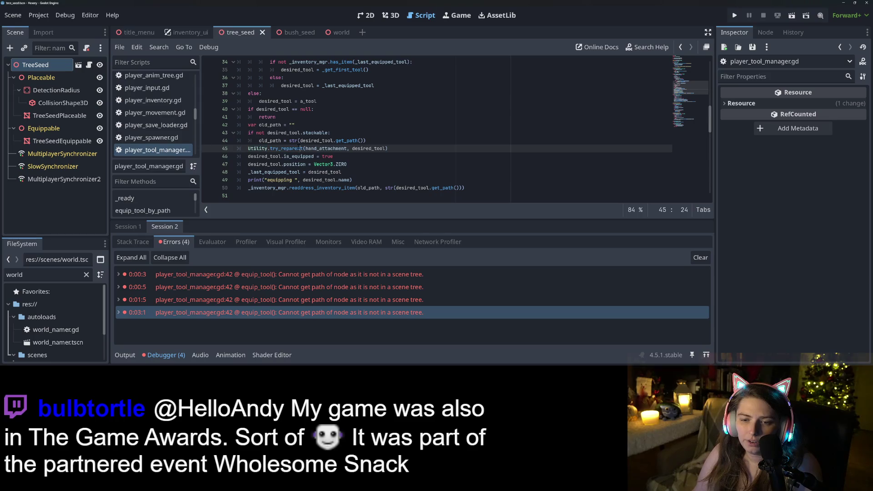
double_click(339, 149)
double_click(377, 148)
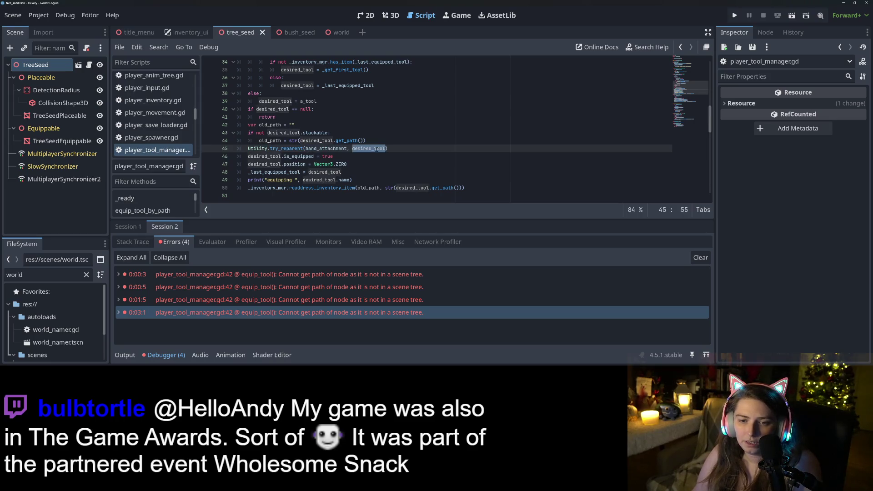
left_click(378, 148)
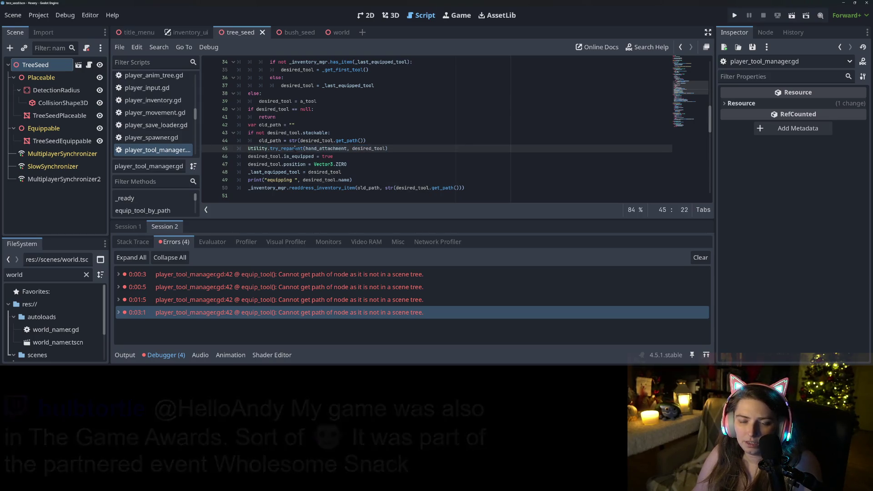
double_click(368, 149)
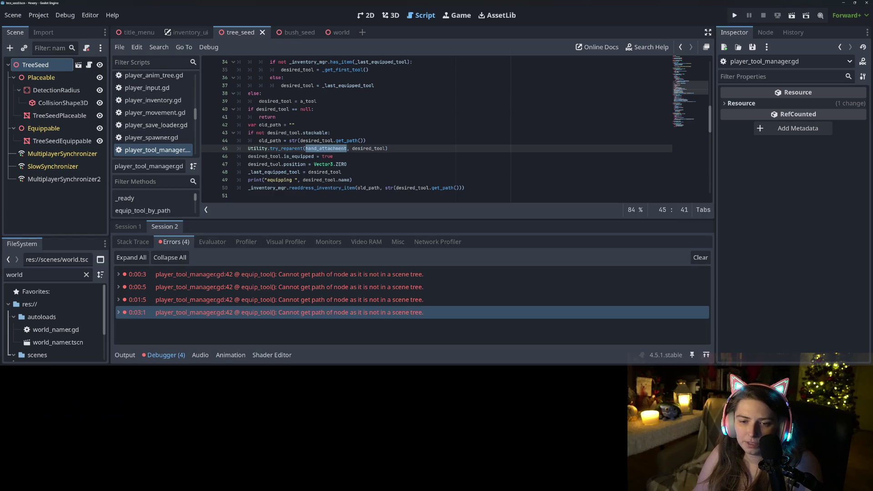
double_click(270, 164)
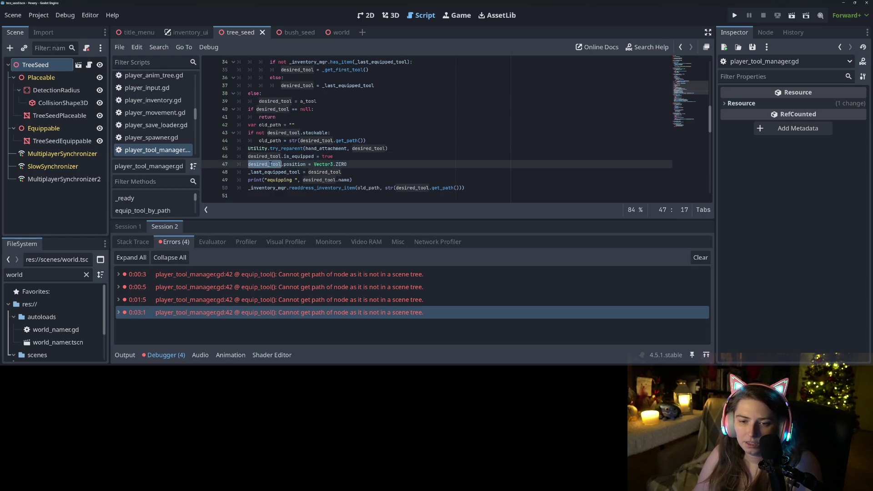
double_click(290, 164)
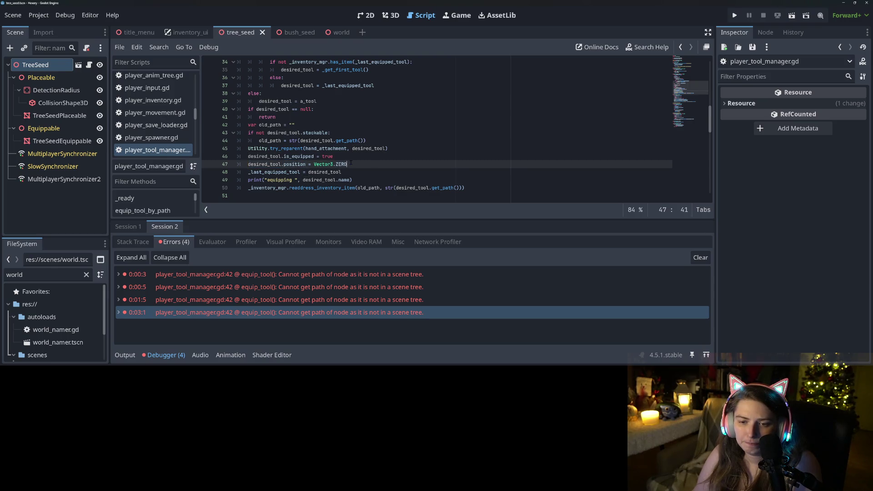
double_click(290, 172)
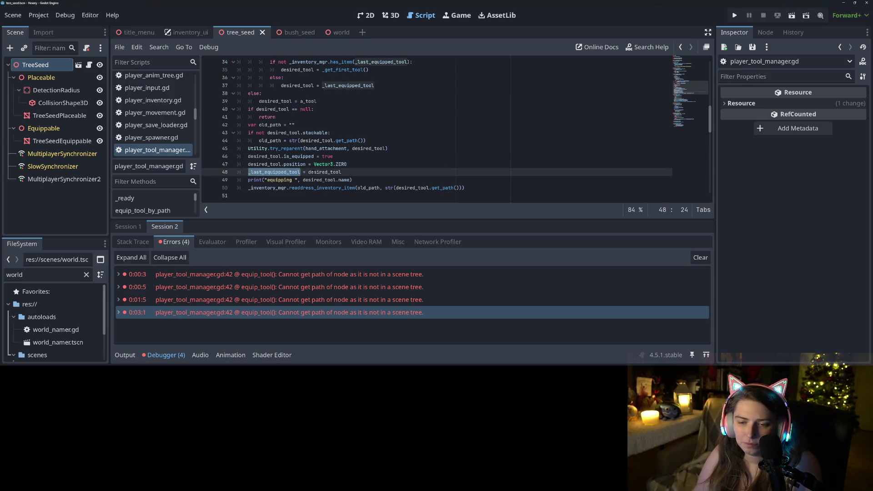
double_click(317, 172)
double_click(310, 180)
left_click(328, 188)
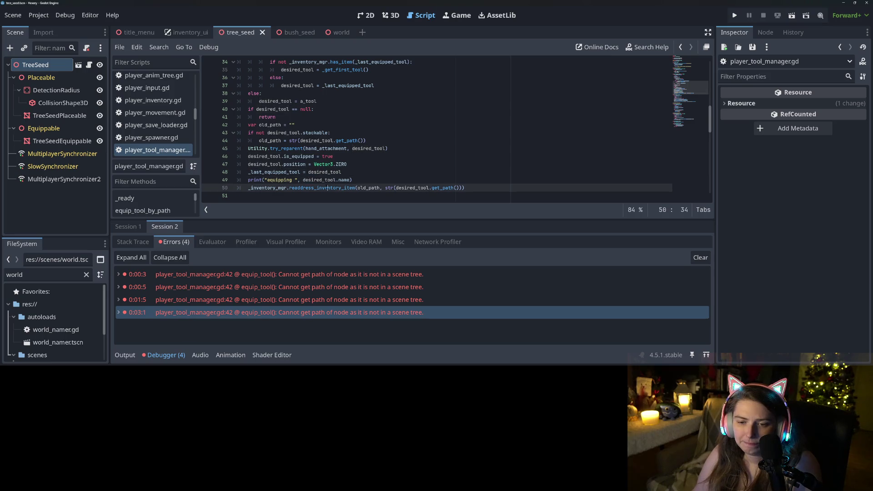
double_click(328, 188)
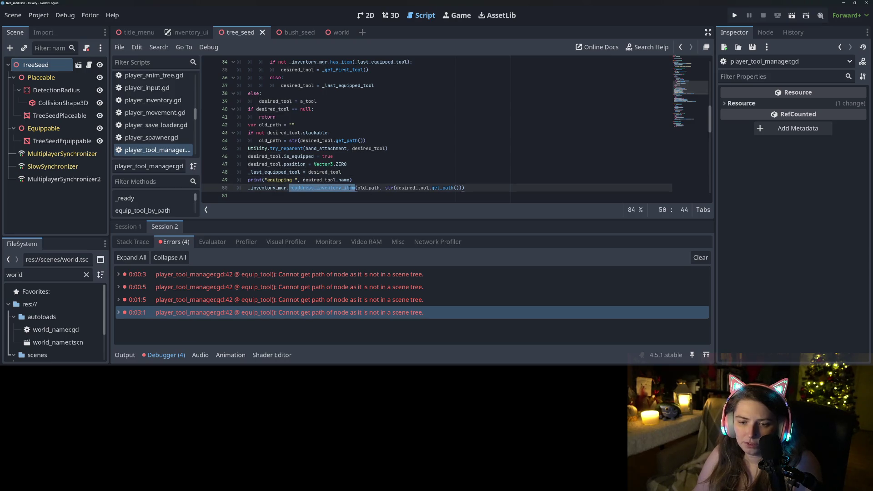
mouse_move(354, 188)
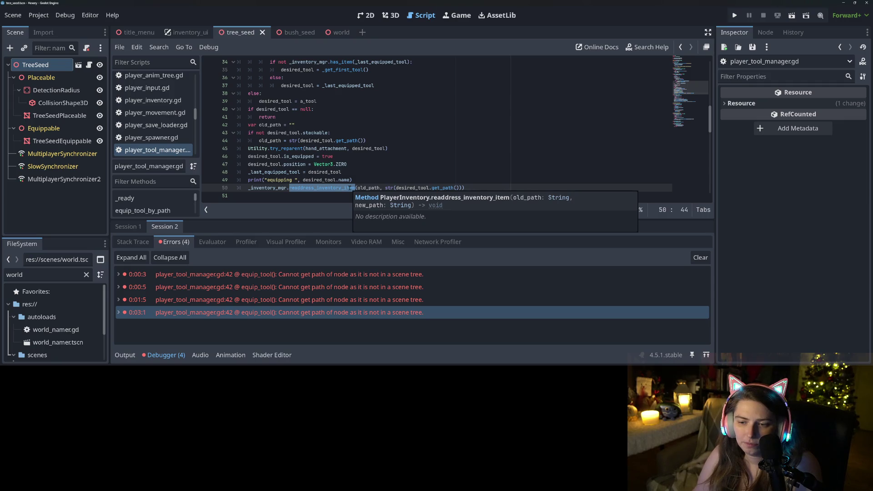
left_click(364, 181)
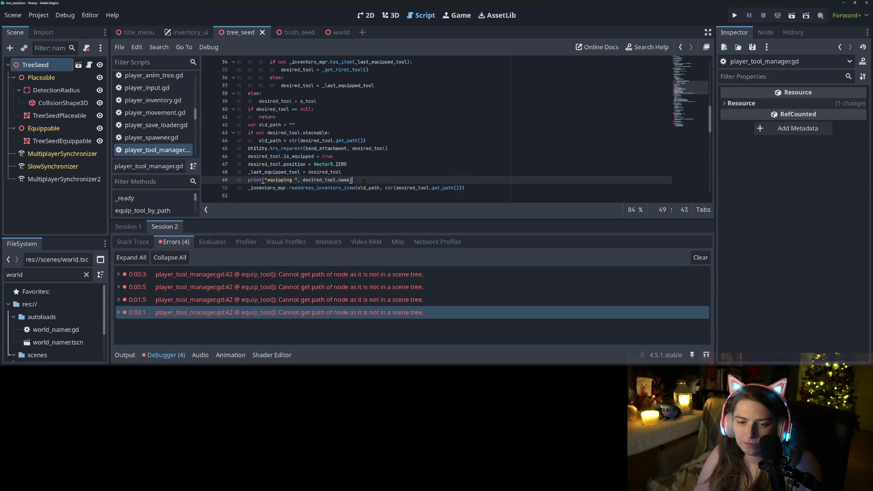
key("Return")
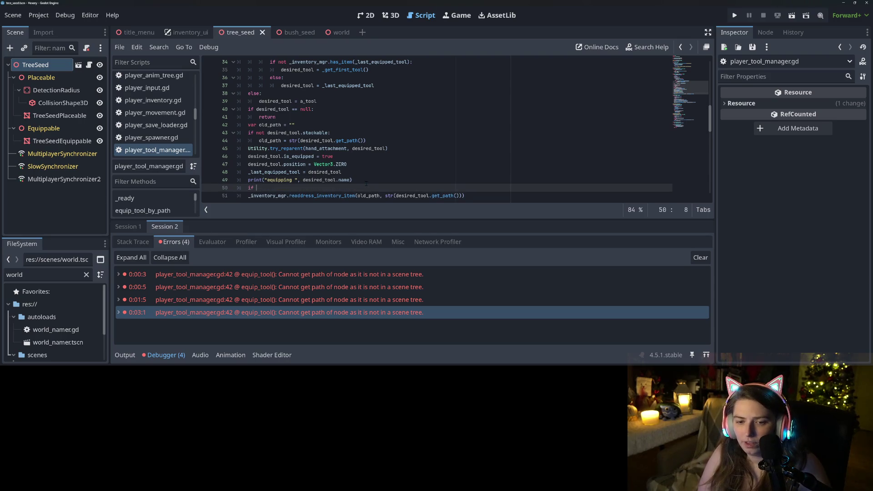
Write the 'if not old_path == "":' check and indent readdress_inventory_item beneath it
type("ld_path == ")
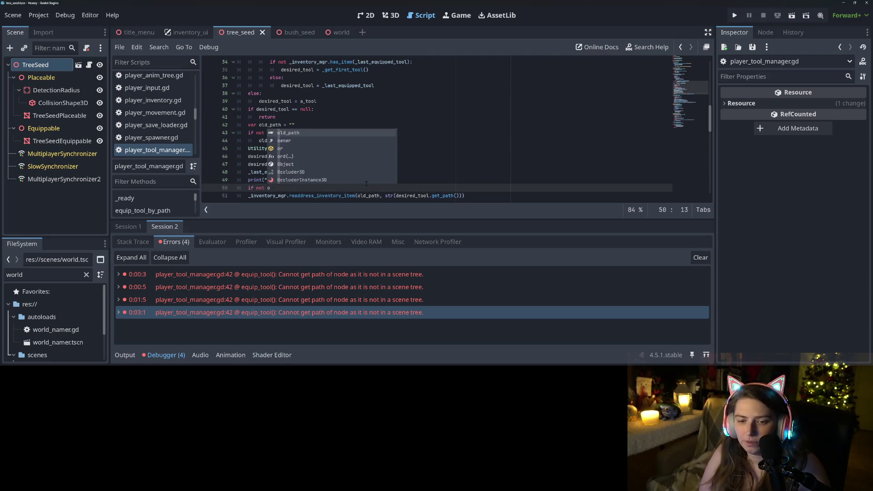
type("\"\":")
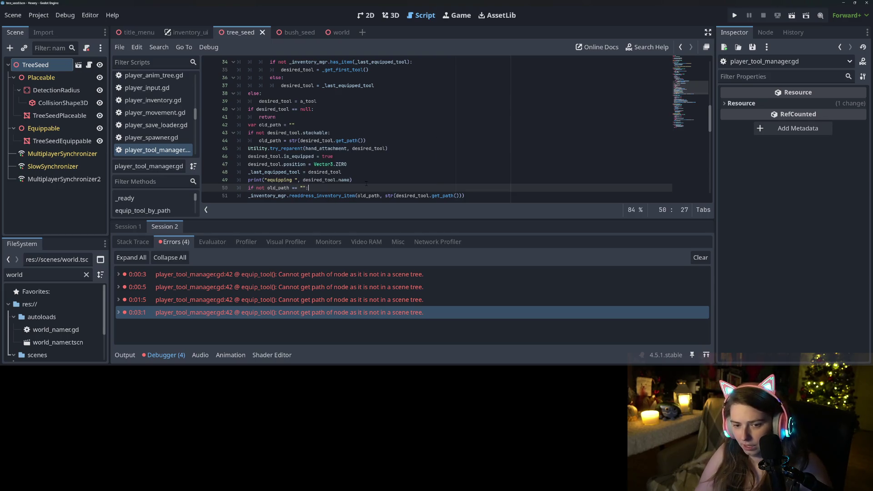
key("Down")
key("Tab")
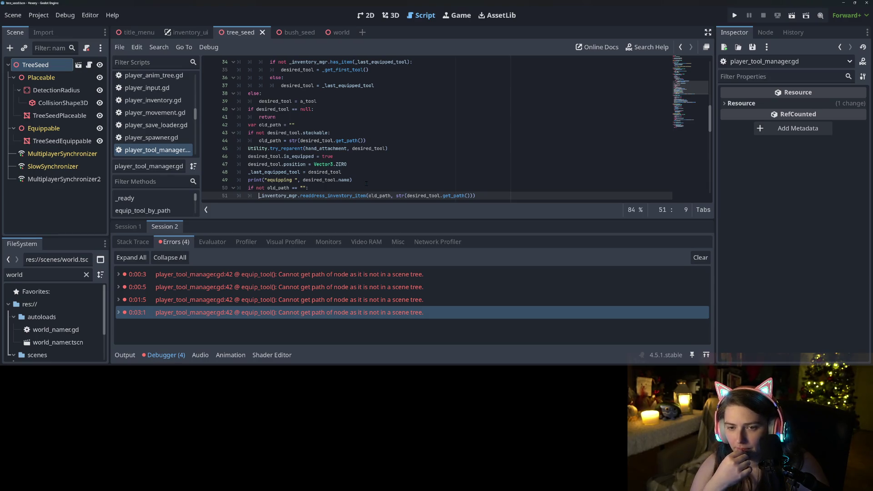
scroll(367, 183, "down", 6)
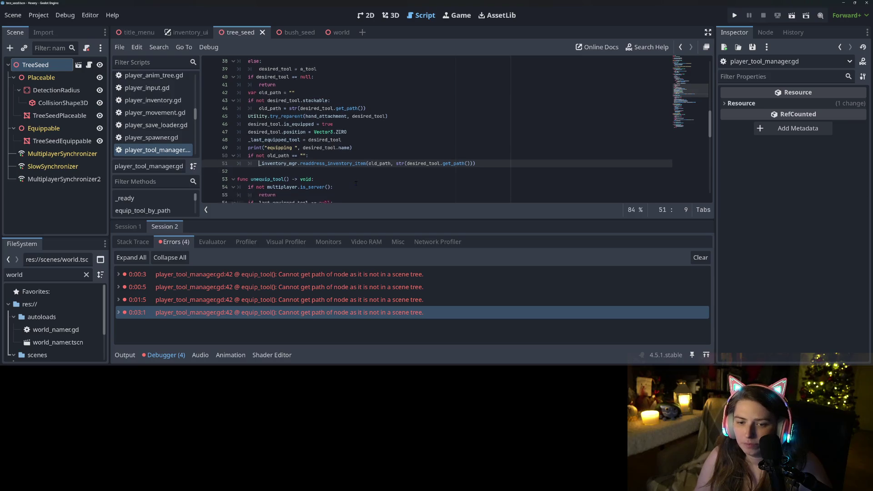
Locate the old_path assignment and readdress call after is_equipped = false in unequip_tool
left_click(359, 148)
left_click(366, 140)
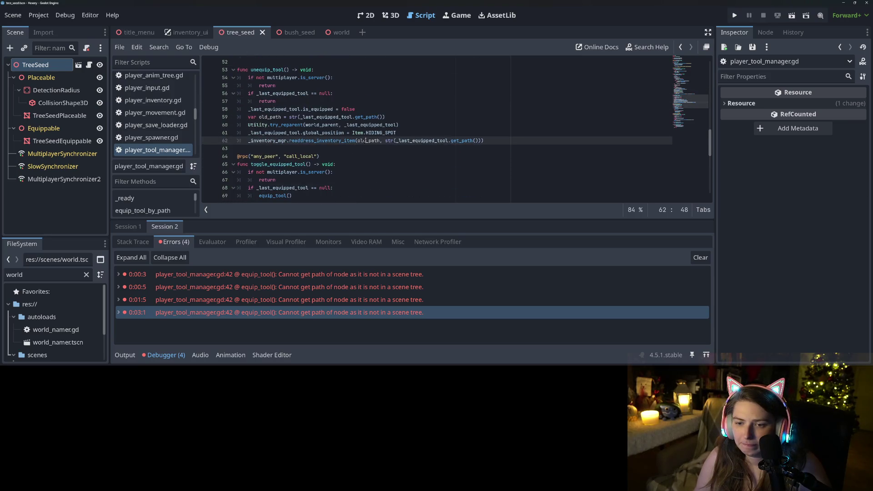
double_click(404, 141)
scroll(404, 140, "up", 1)
double_click(306, 141)
left_click(369, 132)
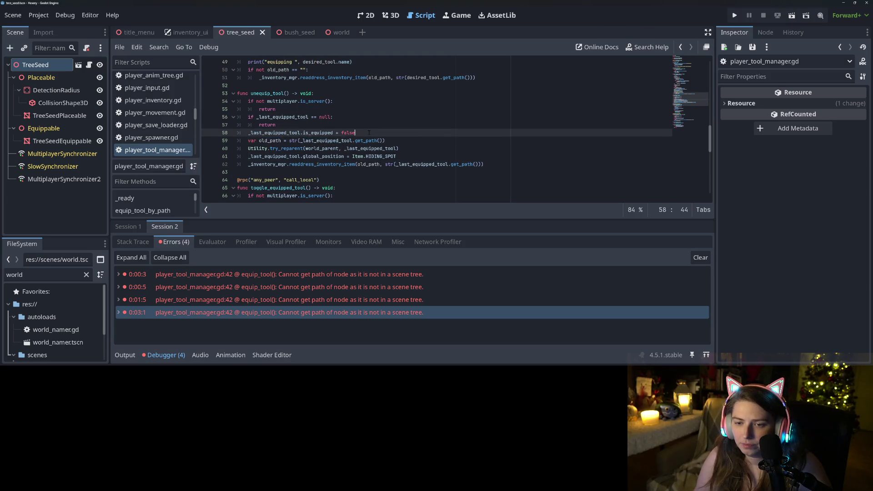
key("Return")
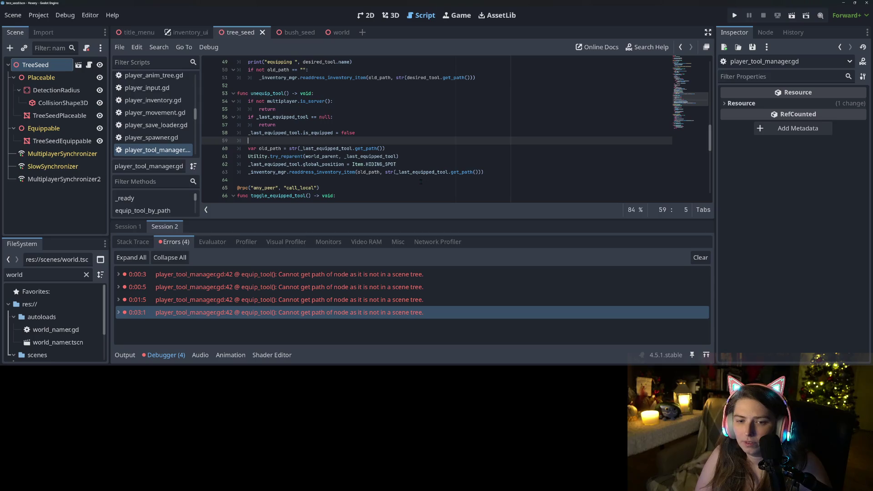
key("BackSpace")
key("BackSpace")
key("BackSpace")
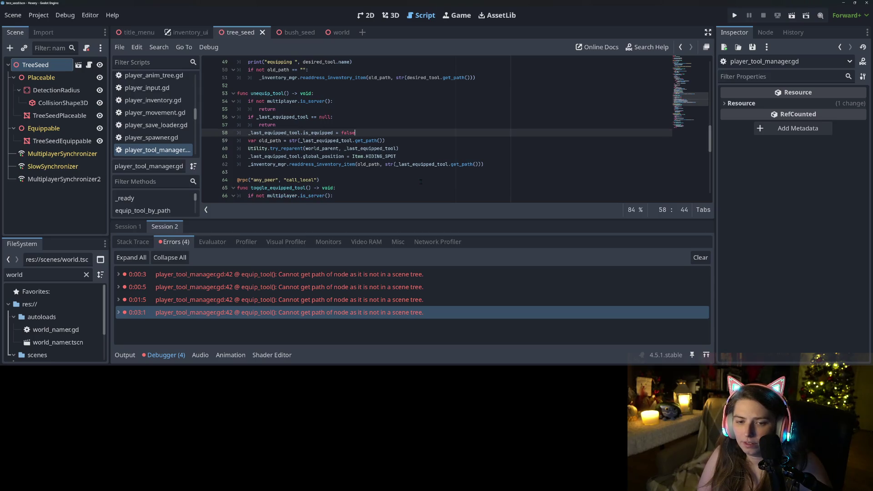
Wrap the old_path assignment in 'if not _last_equipped_tool.stackable:'
left_click(291, 140)
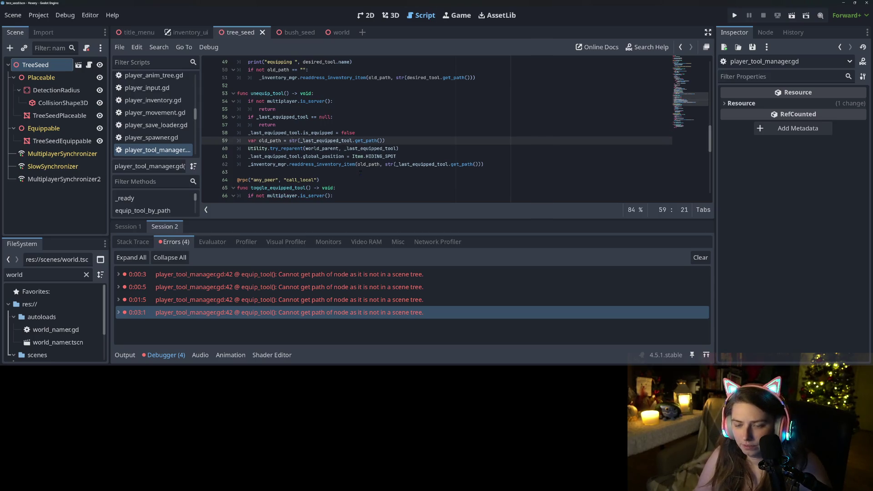
type("\"\"")
key("Return")
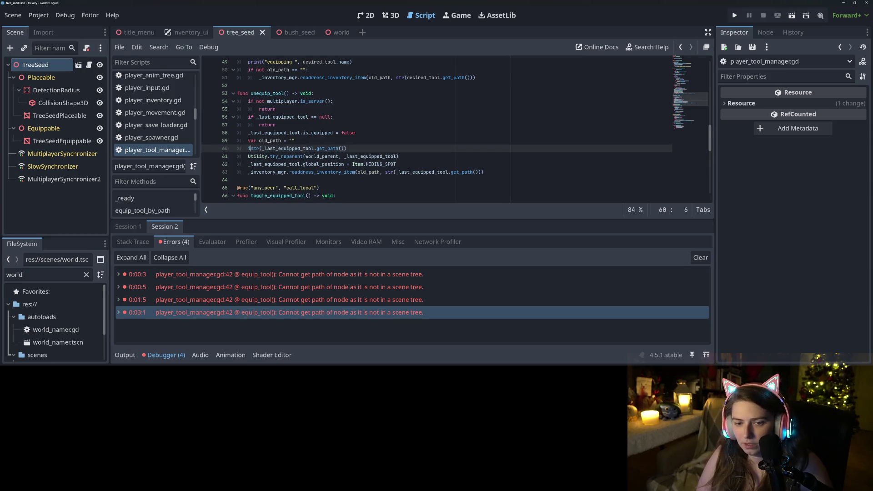
type("_la")
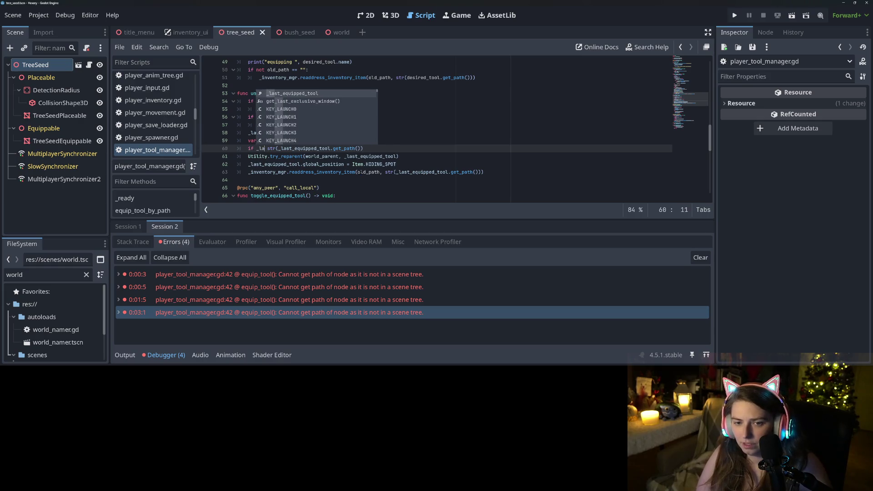
key("Return")
type("st_equipped_tool.st")
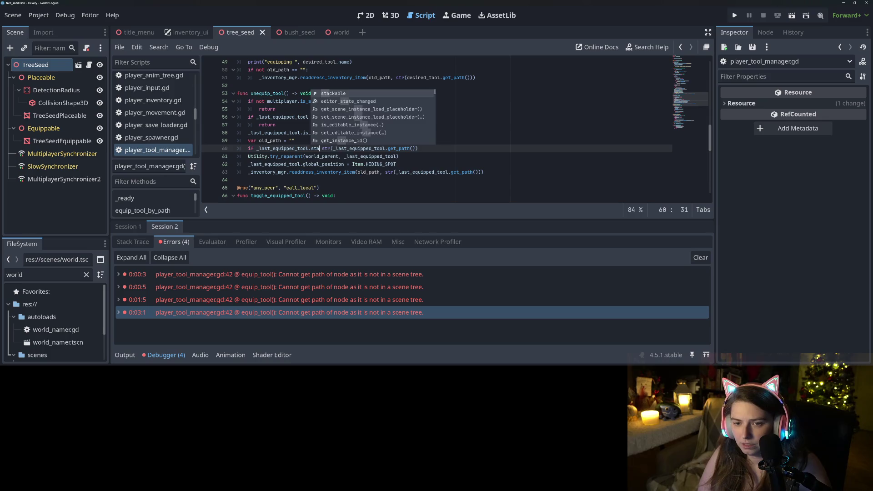
key("Return")
type(":")
key("Return")
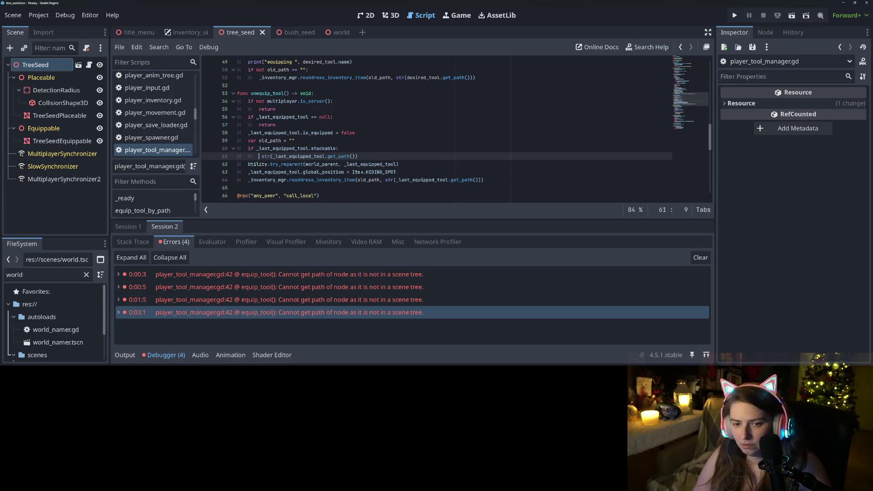
left_click(253, 148)
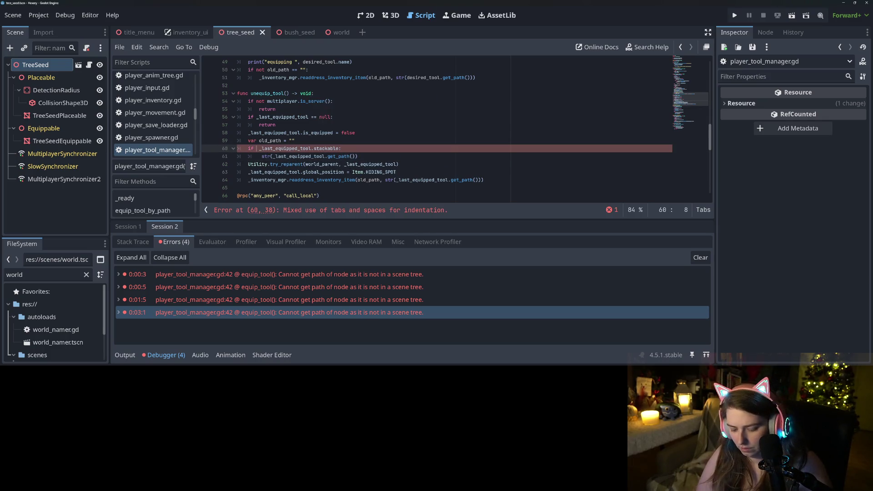
left_click(258, 156)
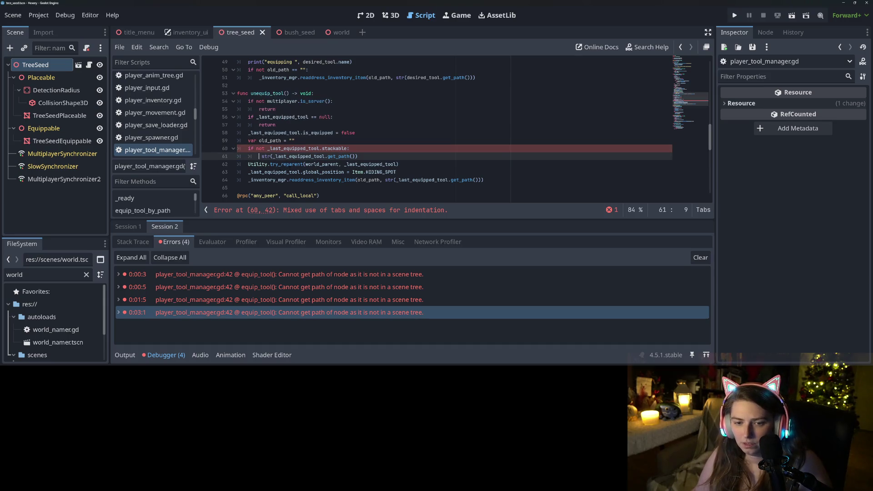
type("old_path =")
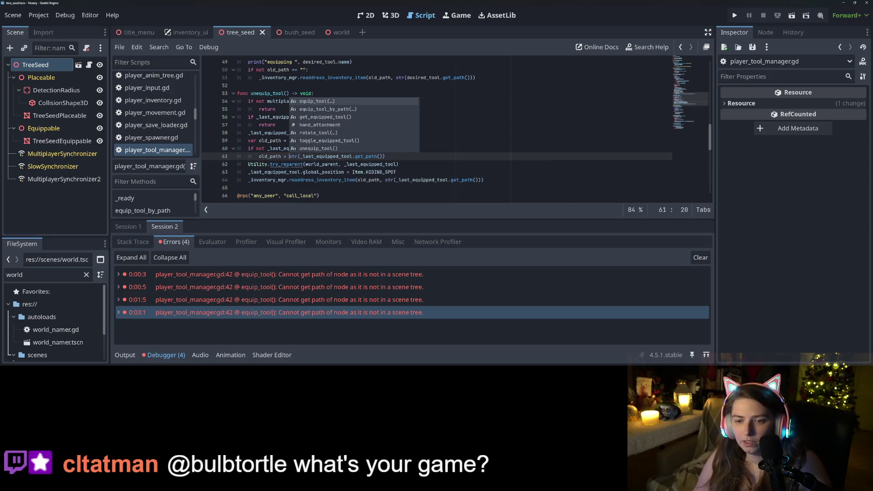
double_click(270, 156)
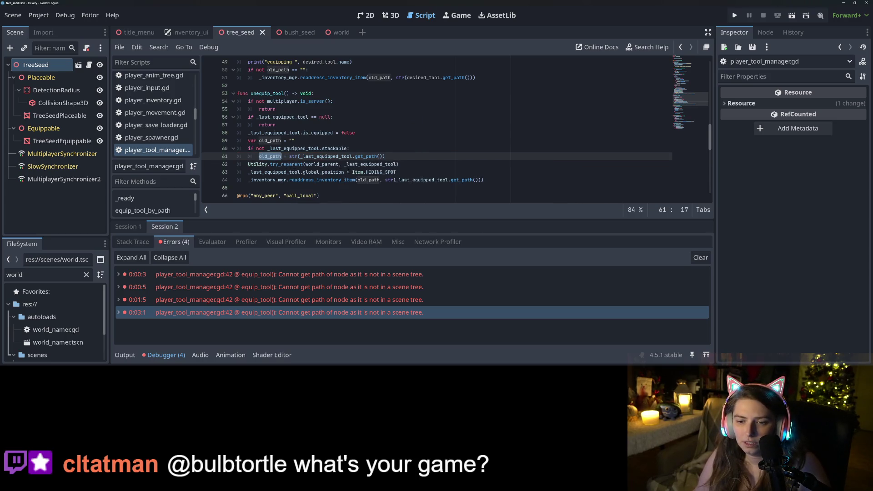
Add 'if not old_path == "":' and indent the inventory readdress call beneath it
left_click(416, 173)
key("Return")
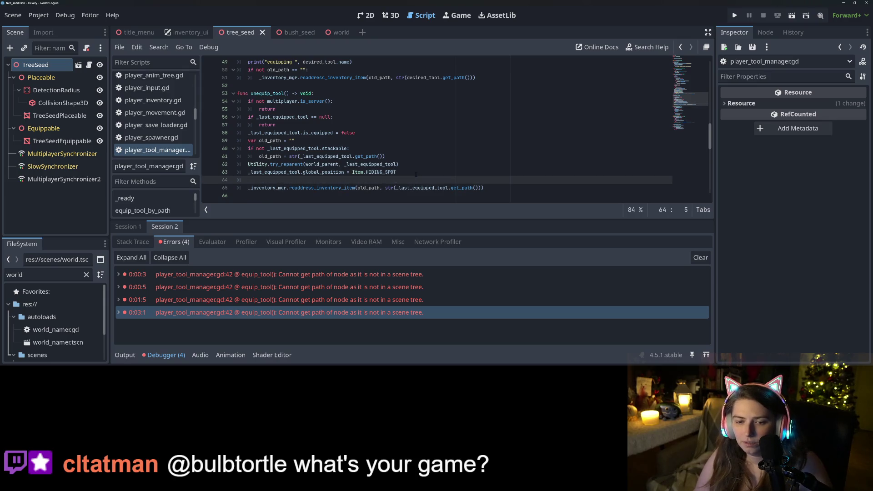
type("ld_path == ")
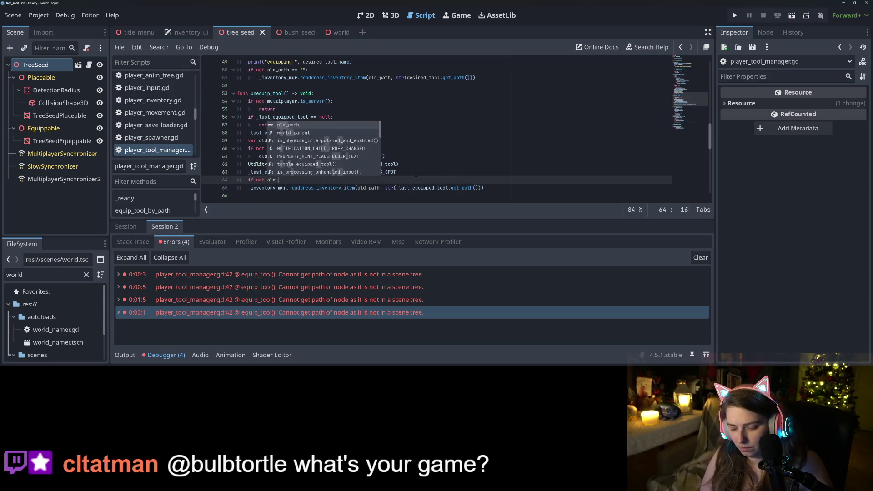
type("\"\":")
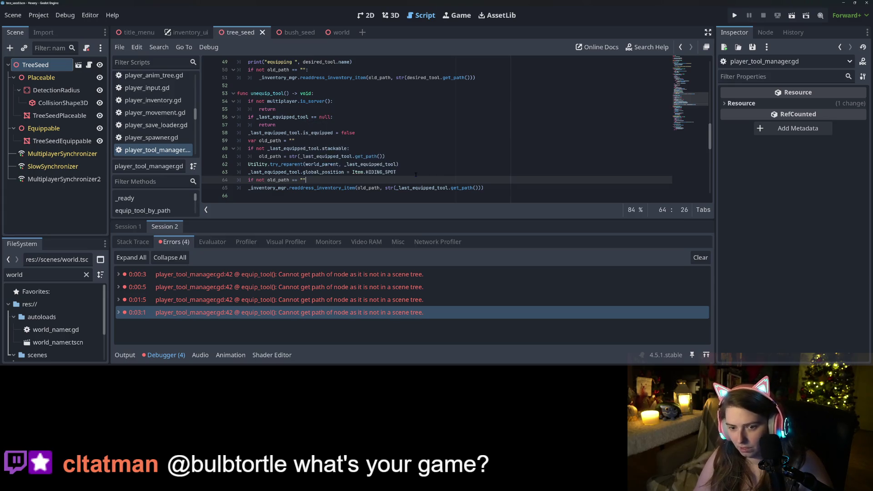
key("Down")
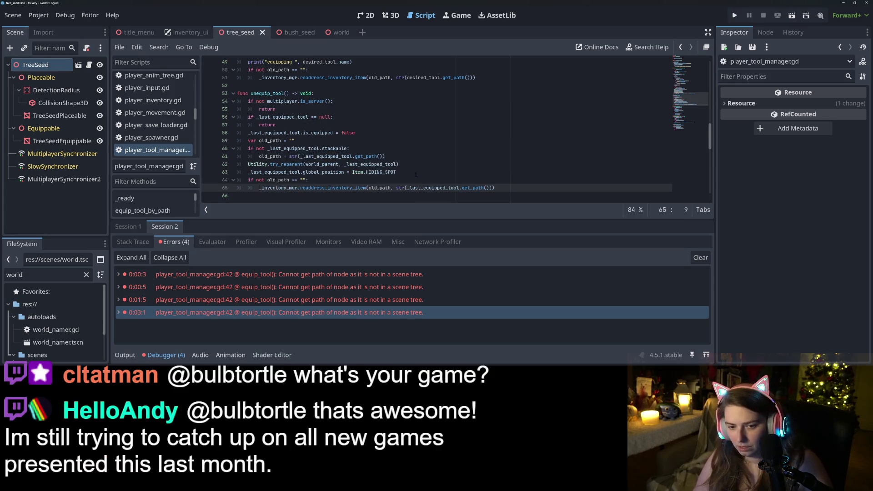
key("Tab")
double_click(285, 172)
left_click(290, 164)
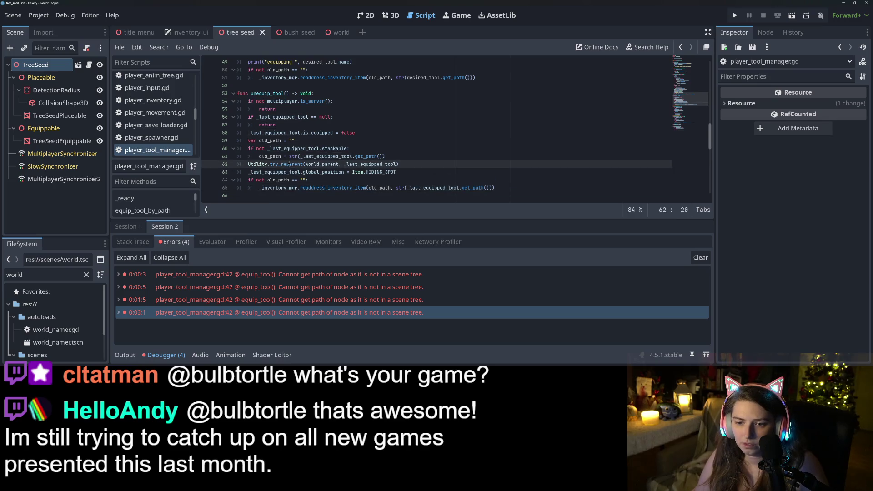
double_click(377, 164)
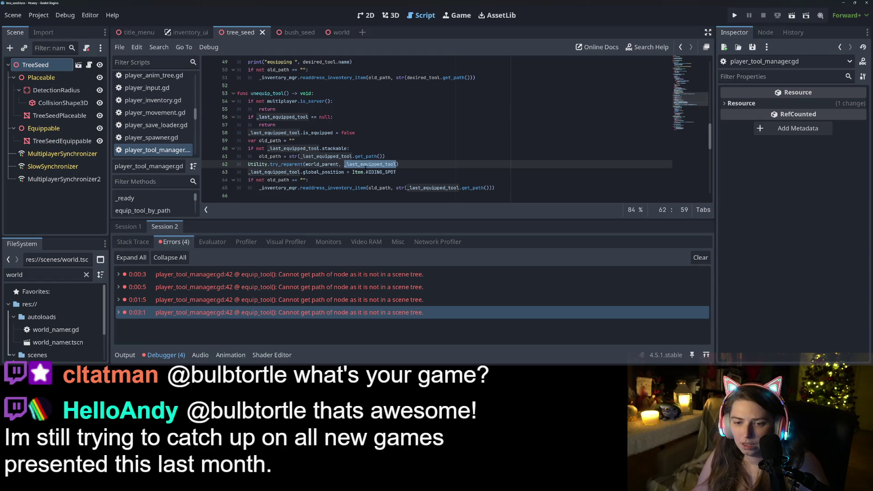
left_click(357, 172)
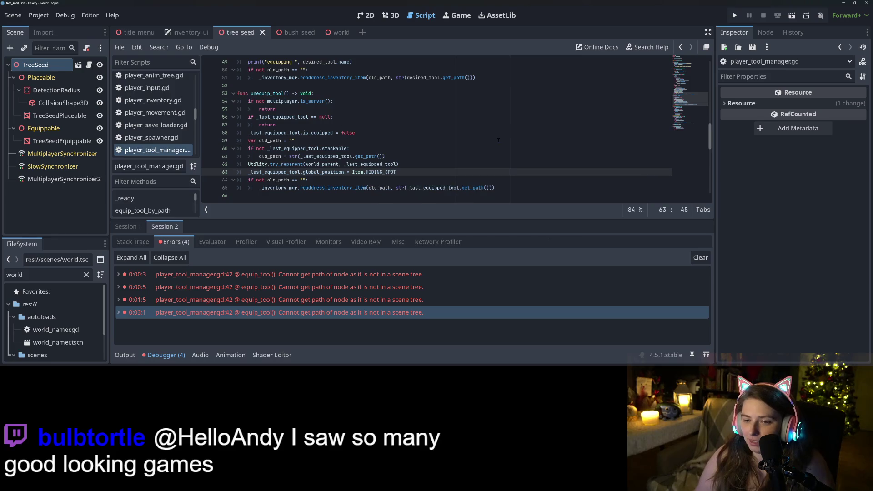
Clear the debugger error list and rerun the project to test the stackable-tool fix
left_click(703, 258)
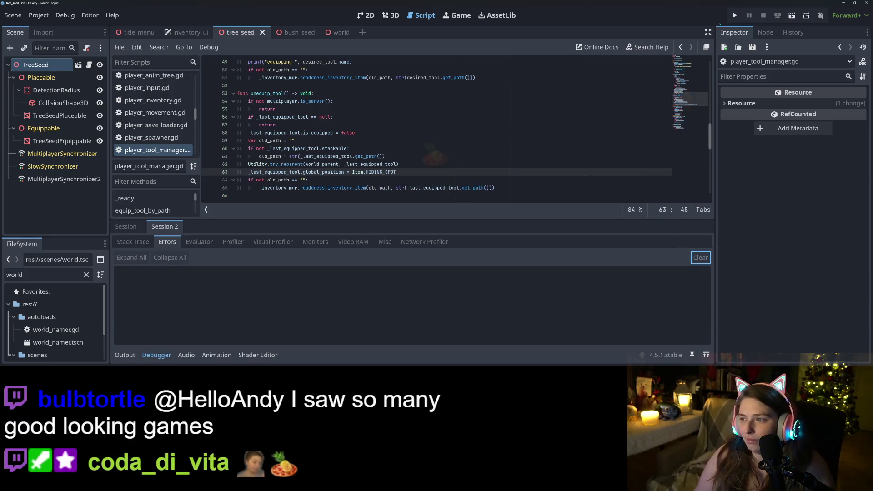
left_click(736, 16)
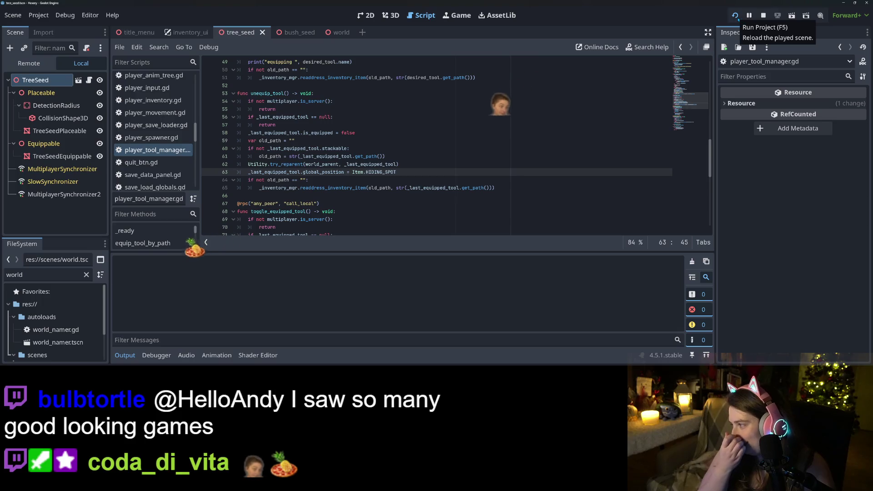
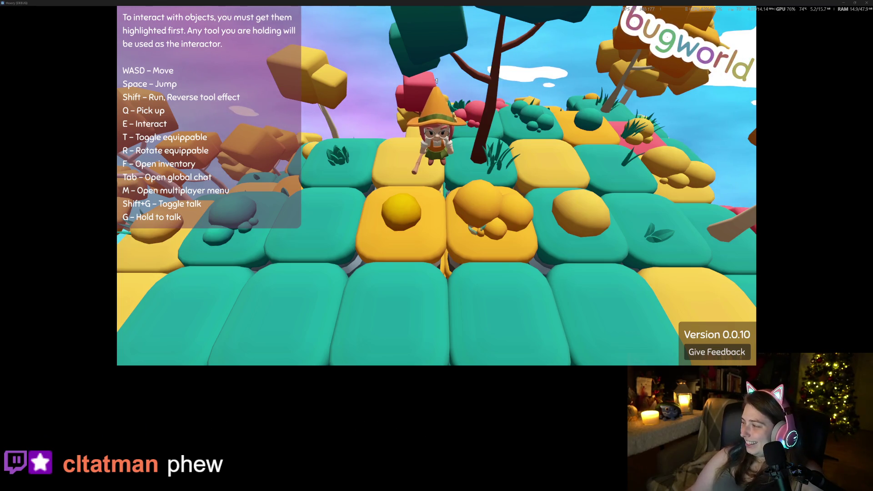
Test the Q pickup key, turn the character toward the camera, then close the game window
scroll(581, 216, "down", 5)
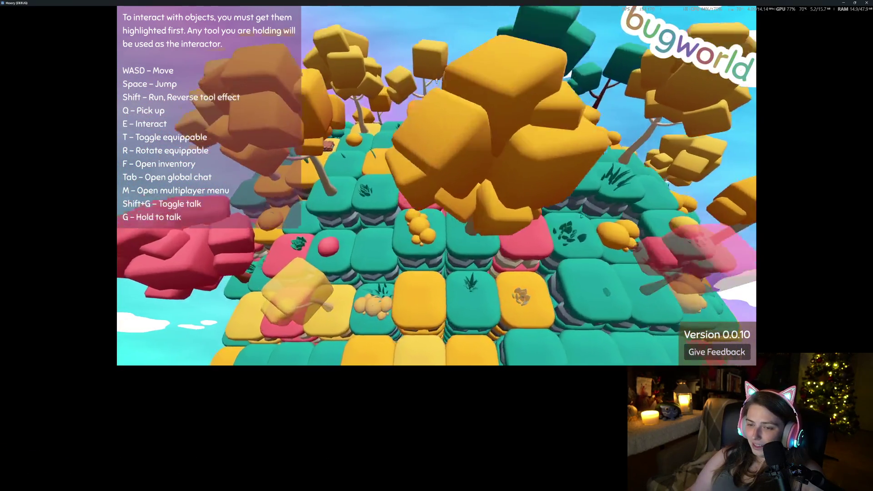
key("q")
key("s")
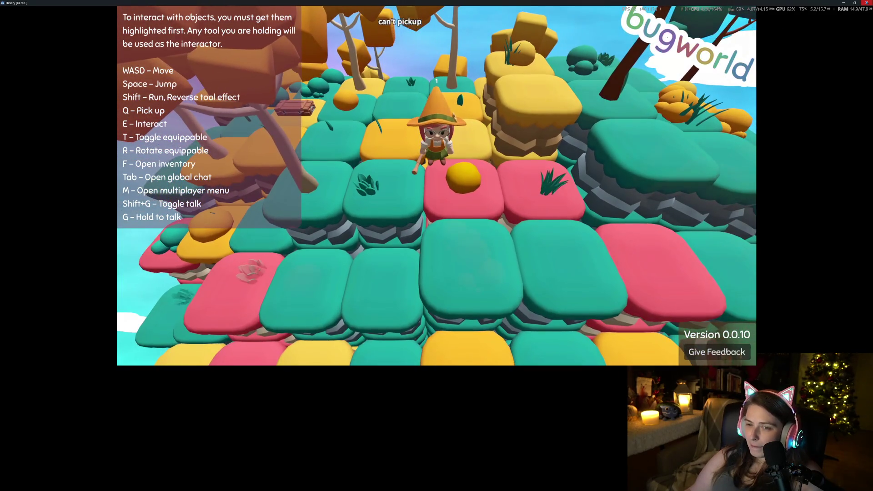
left_click(867, 3)
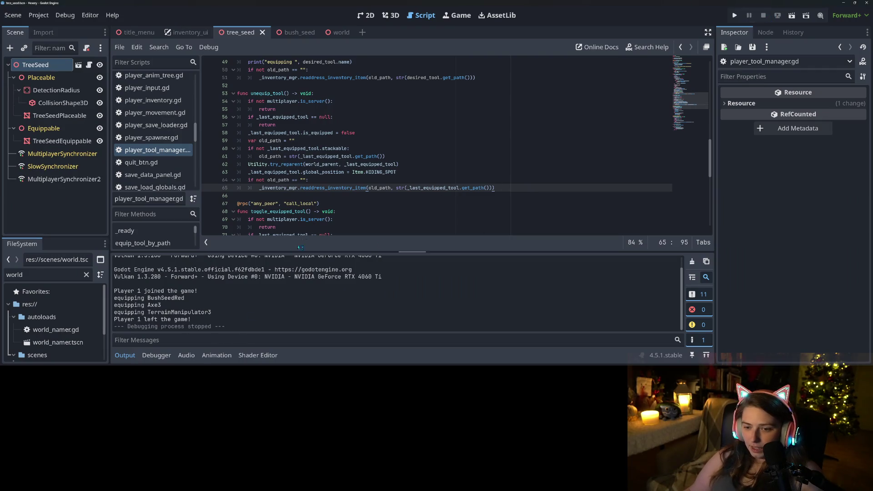
Put the caret on line 67 of player_tool_manager.gd, then switch to the Trello board
left_click(335, 205)
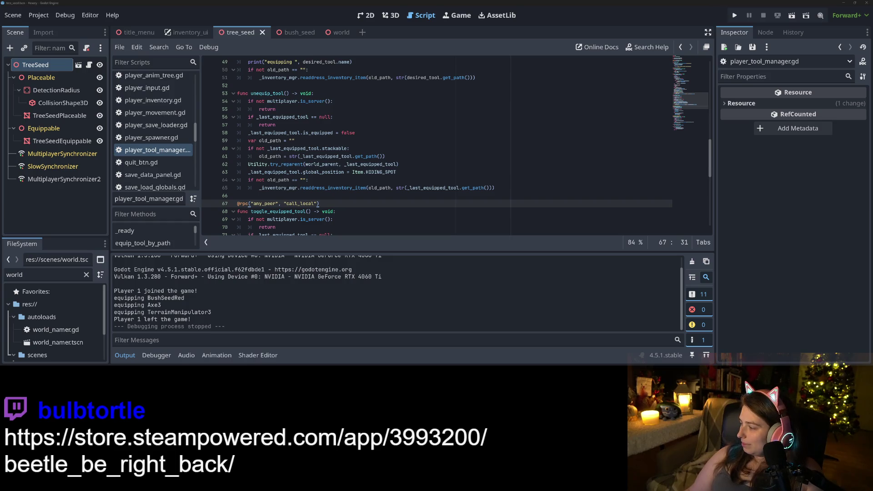
key("alt+Tab")
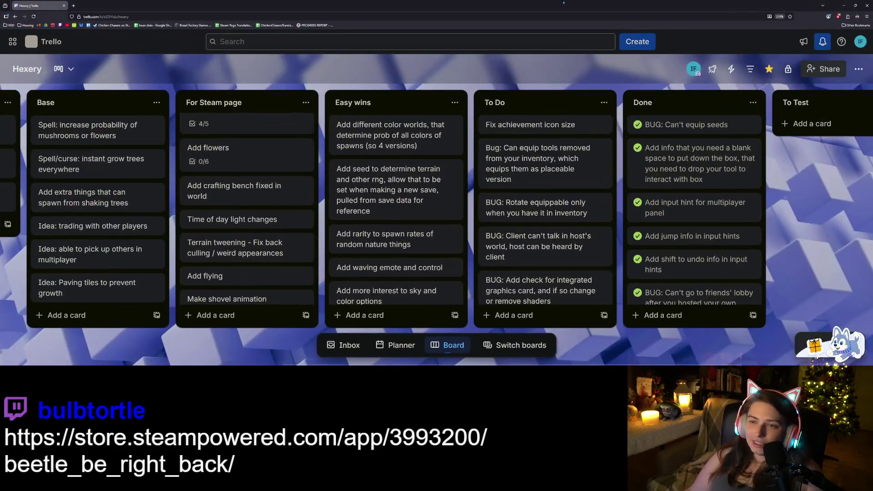
Load the pasted Steam store link for b-e-e-t-l-e: be right back! in a new tab
left_click(73, 5)
type("https://store.steampowered.com/app/3993200/beetle_be_right_back/")
key("Return")
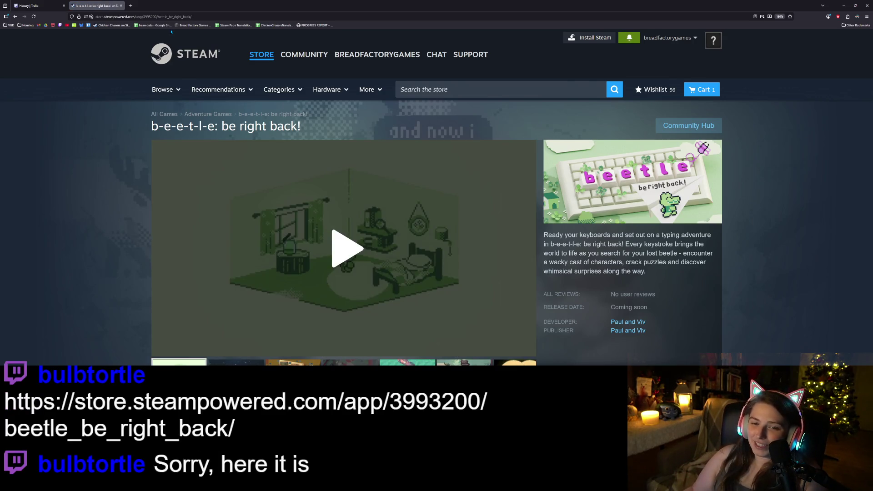
Play the b-e-e-t-l-e trailer, close the stray Media Player window, and watch full screen
scroll(261, 204, "down", 3)
scroll(261, 203, "up", 3)
scroll(261, 203, "down", 1)
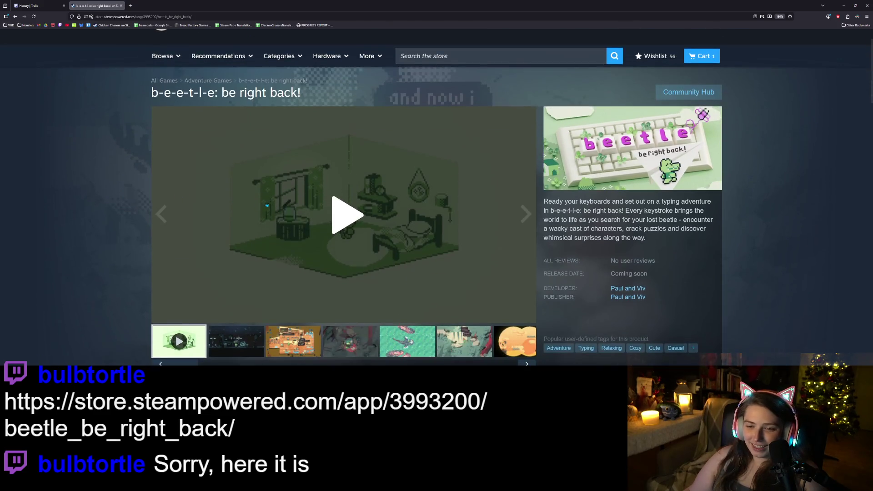
scroll(261, 203, "down", 2)
left_click(261, 204)
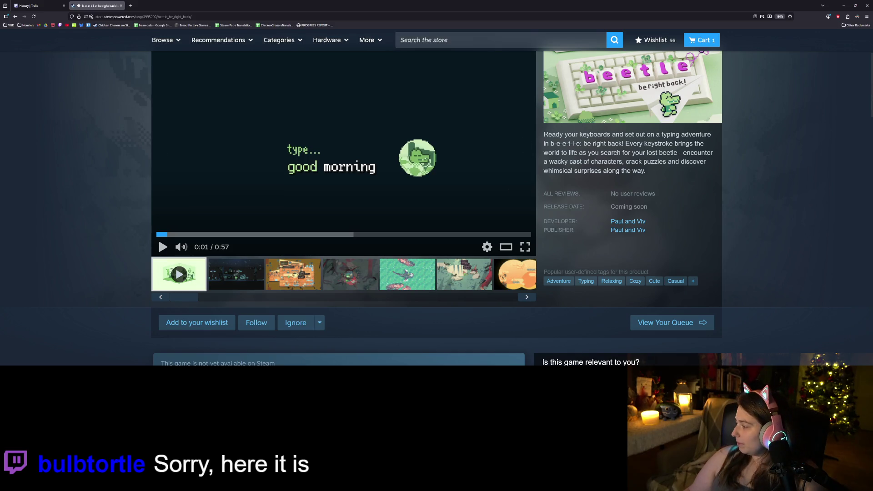
left_click(773, 256)
scroll(527, 251, "up", 1)
left_click(526, 281)
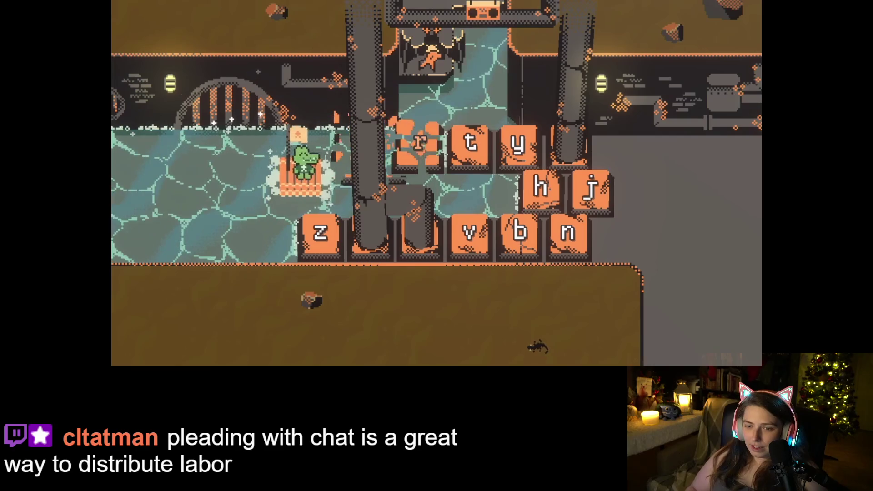
Pause and resume the trailer, then exit full screen once it finishes
key("space")
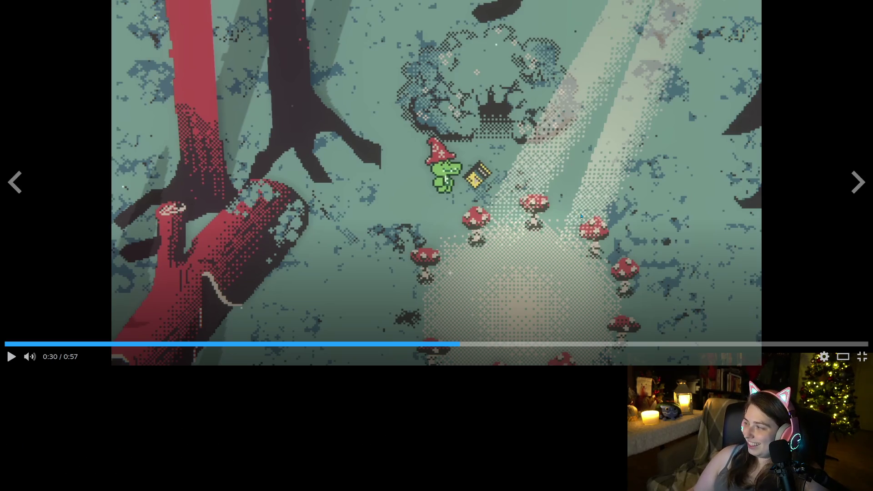
left_click(497, 260)
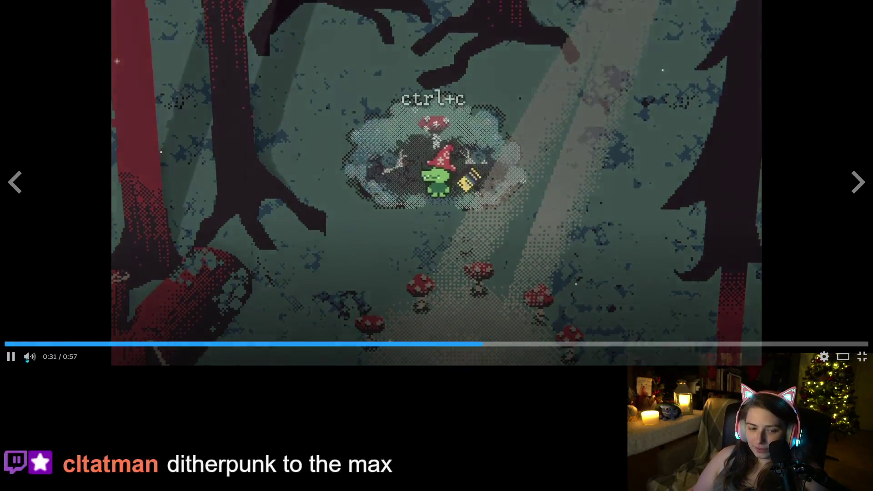
mouse_move(27, 358)
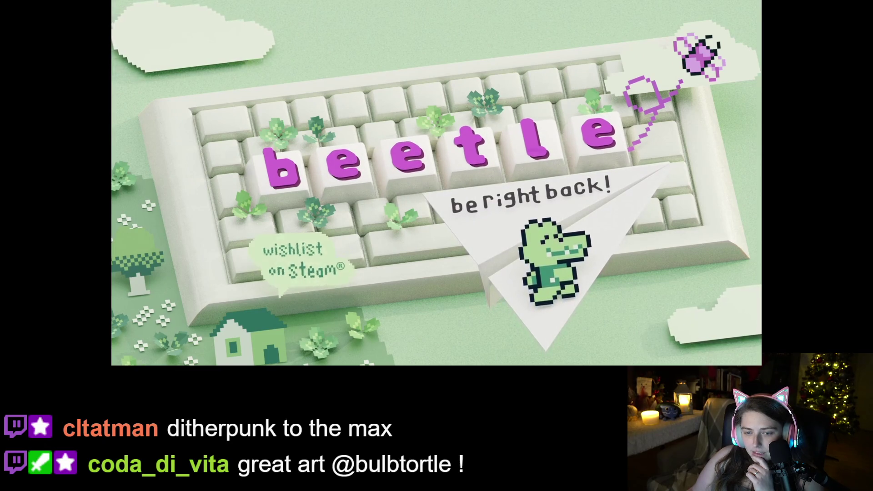
mouse_move(750, 330)
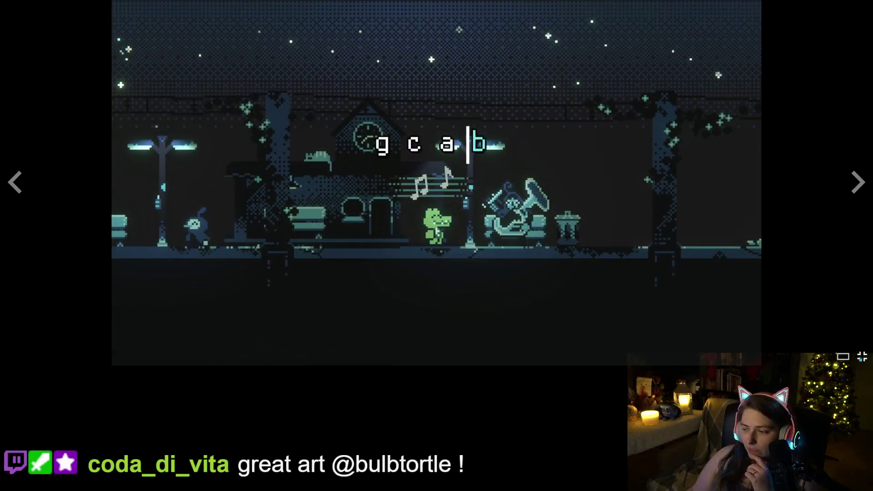
left_click(863, 357)
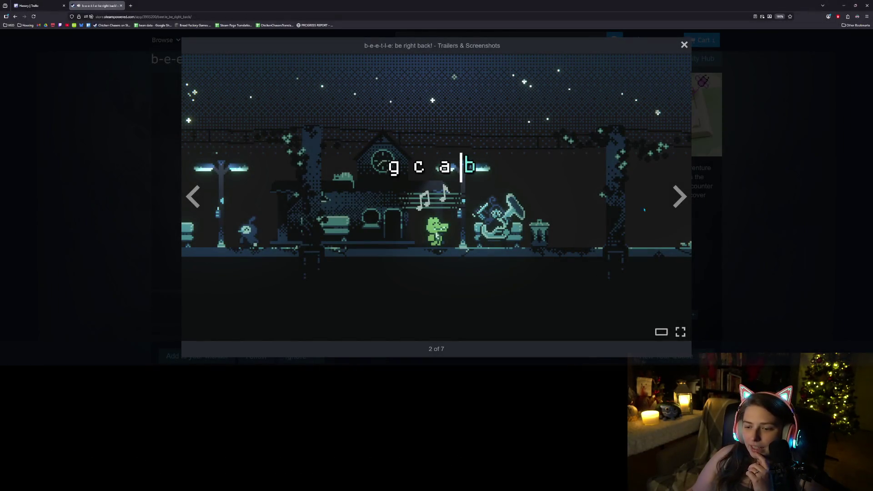
Close the viewer and browse screenshots café, forest stir, teal water, moose computers, and sunset dunes
left_click(749, 164)
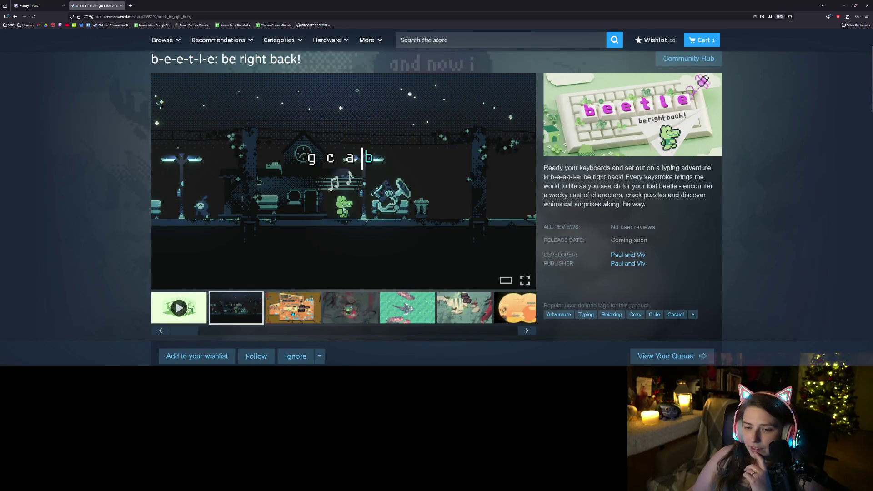
left_click(293, 313)
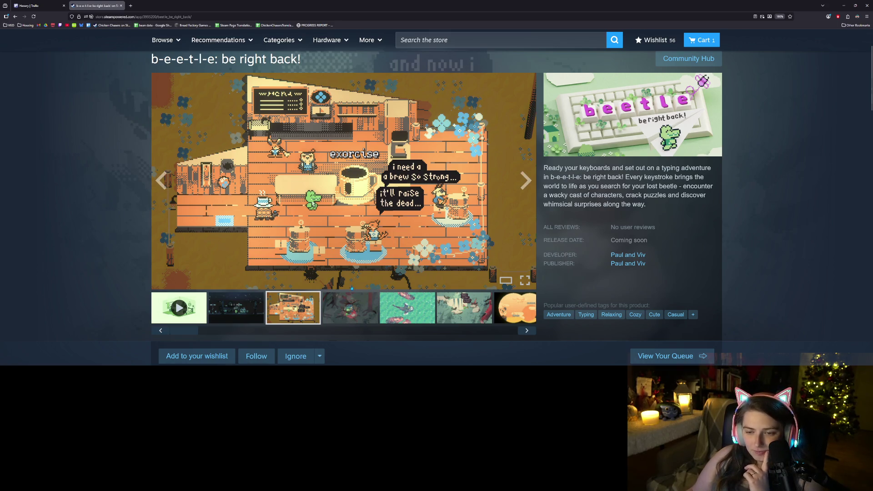
left_click(345, 309)
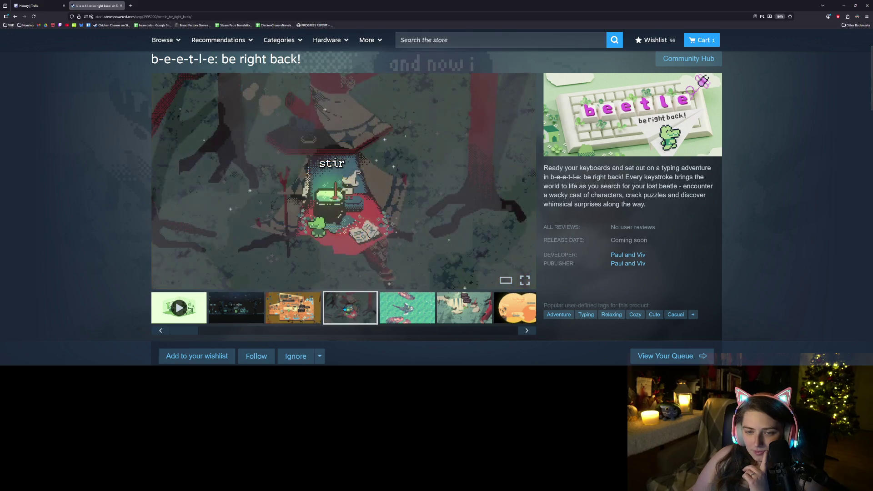
left_click(408, 308)
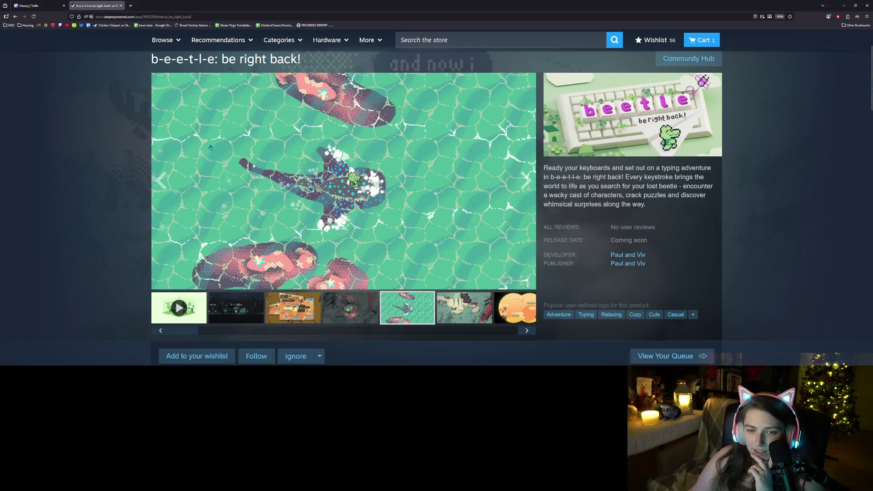
left_click(466, 304)
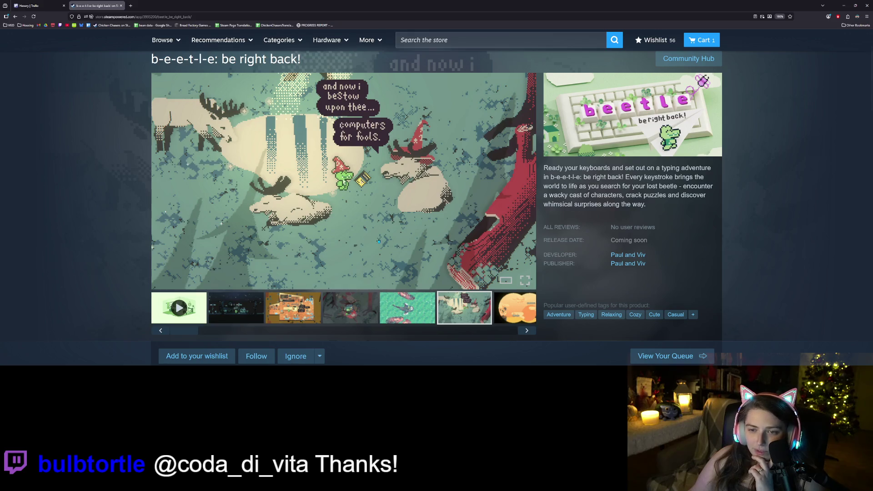
left_click(516, 314)
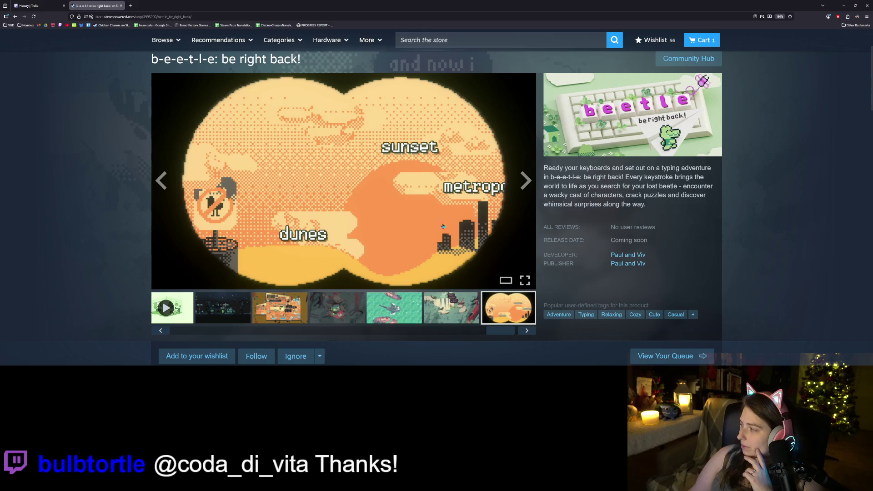
scroll(414, 249, "down", 3)
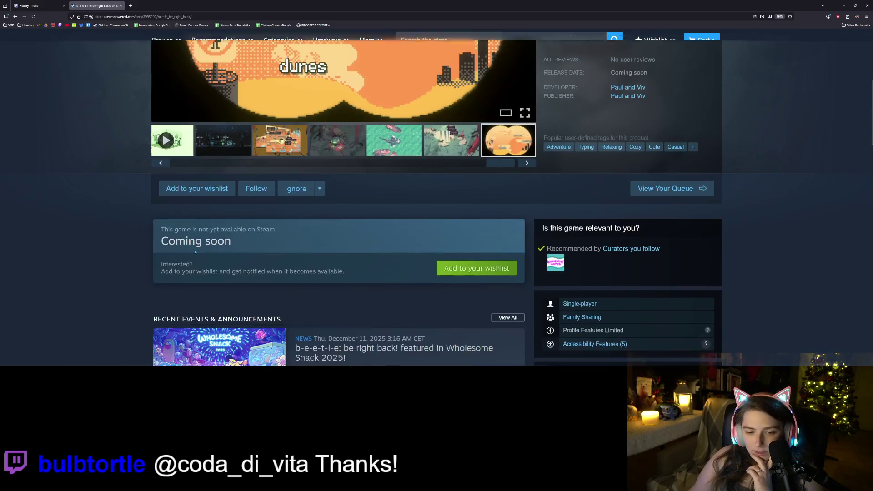
left_click(195, 193)
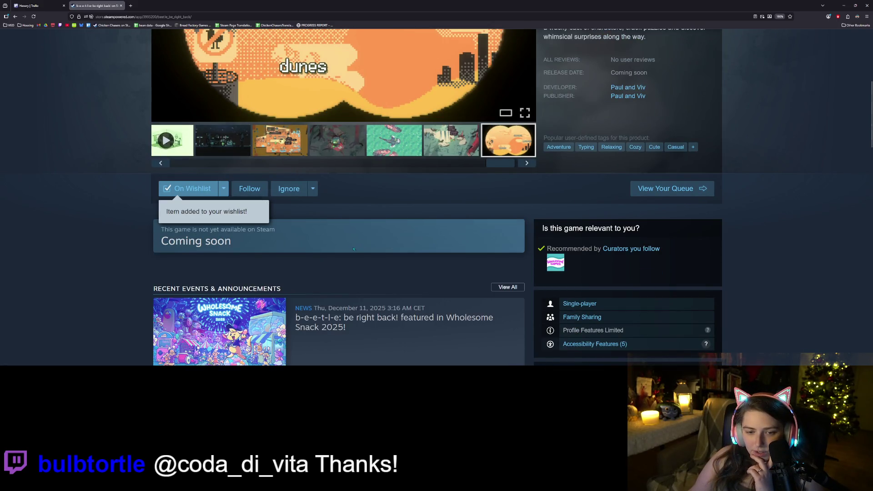
scroll(355, 246, "down", 3)
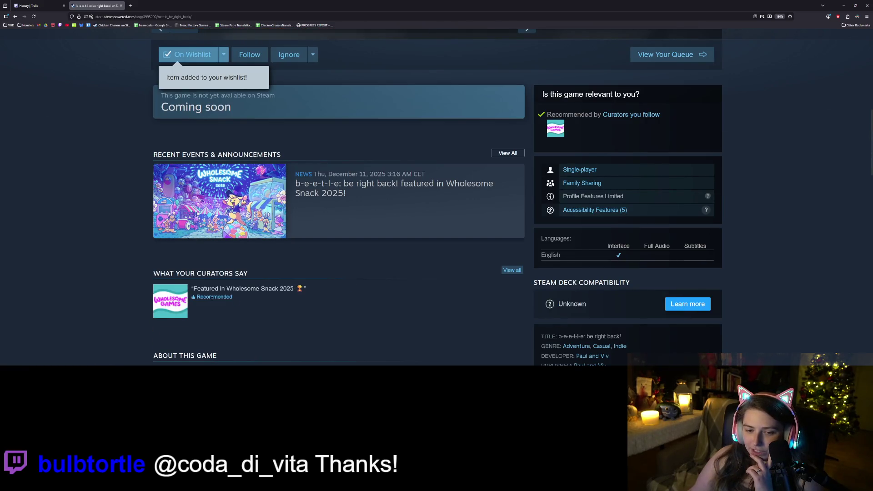
scroll(212, 298, "down", 6)
scroll(221, 301, "down", 5)
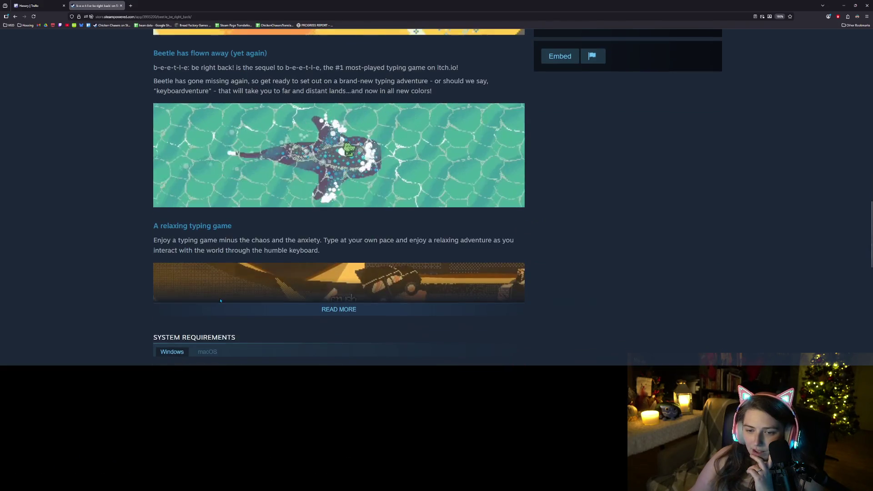
scroll(221, 301, "down", 4)
scroll(347, 220, "up", 2)
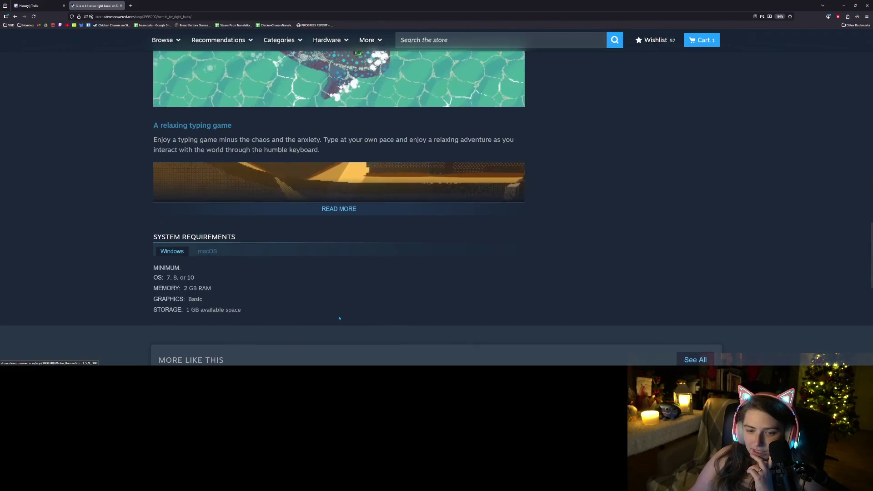
left_click(345, 210)
scroll(523, 283, "down", 3)
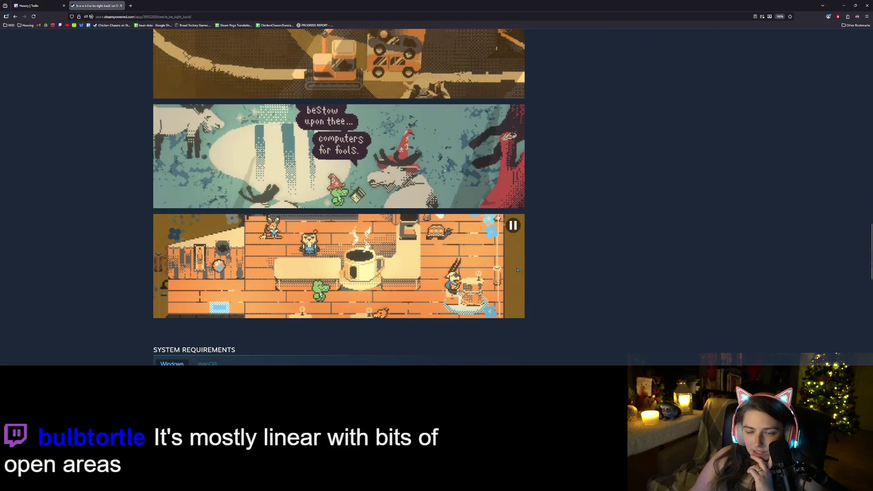
scroll(518, 271, "down", 1)
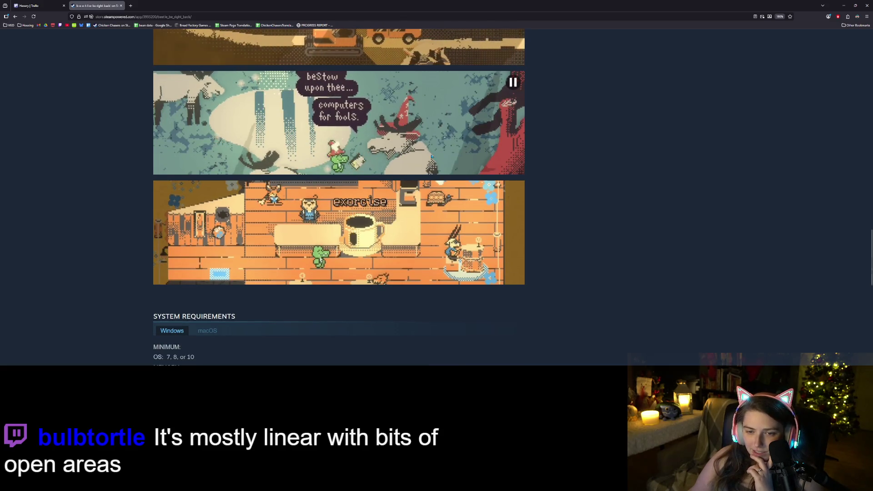
scroll(541, 216, "up", 5)
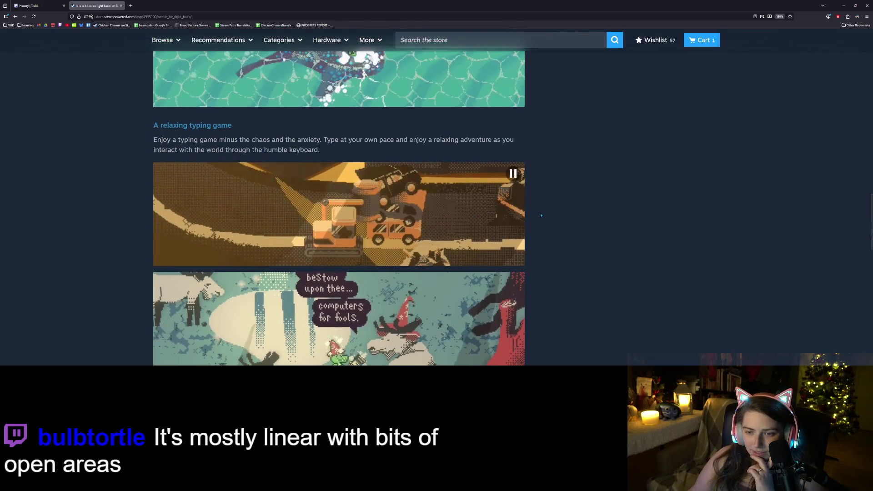
scroll(541, 215, "up", 10)
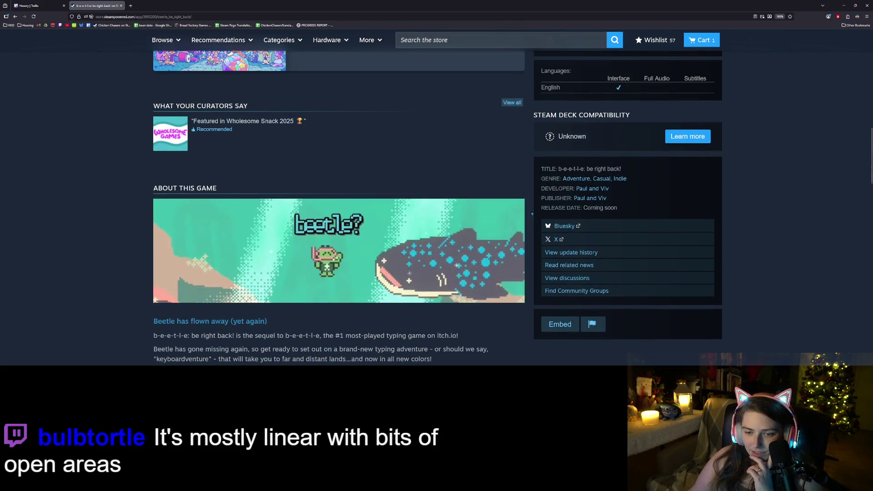
scroll(537, 213, "up", 10)
scroll(509, 222, "up", 1)
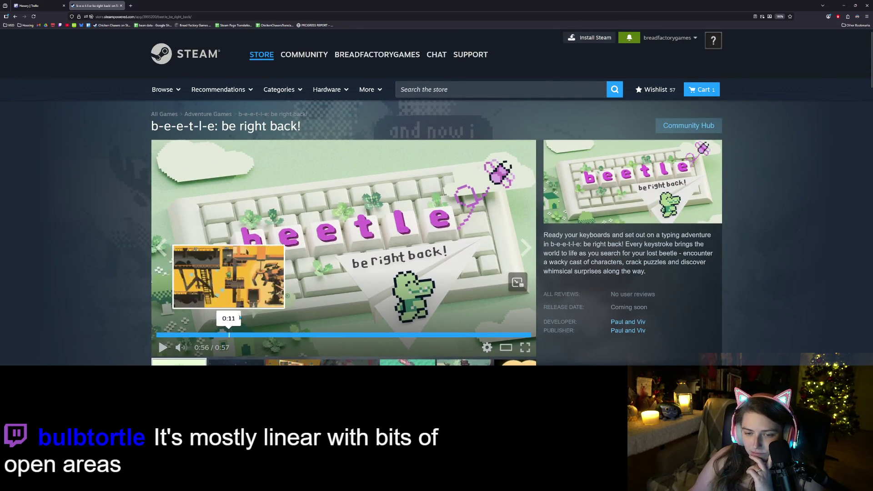
Browse the orange desert, stir cauldron, green water, moose computers and night typing screenshots
scroll(490, 238, "down", 2)
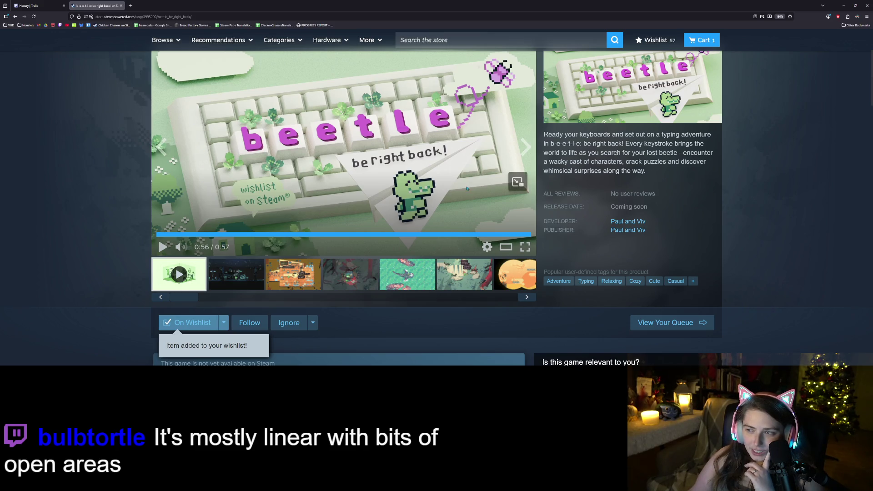
scroll(469, 189, "up", 2)
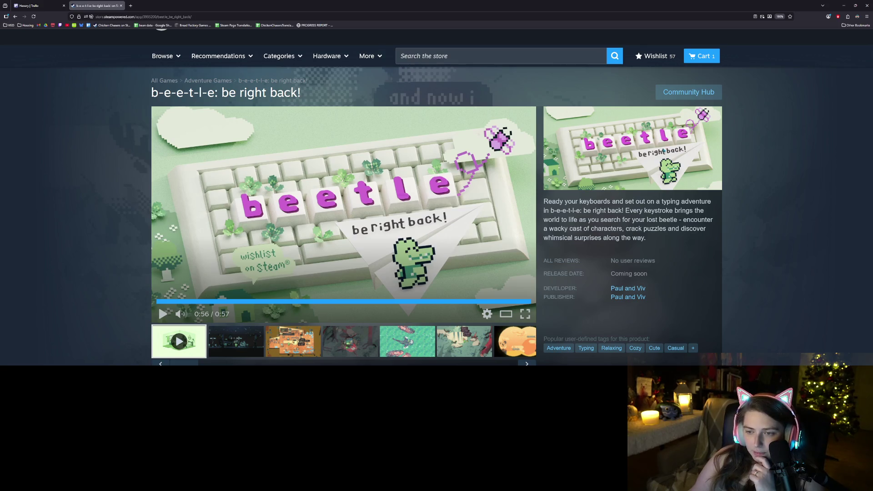
scroll(503, 260, "down", 2)
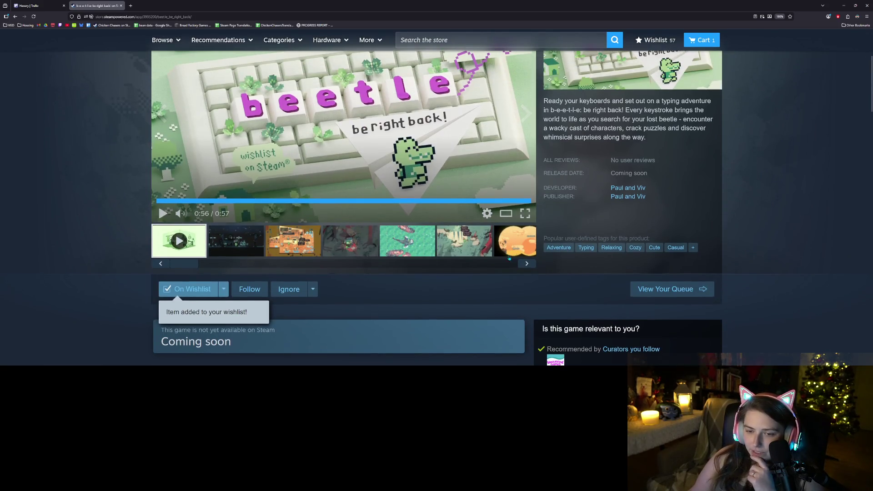
left_click(515, 241)
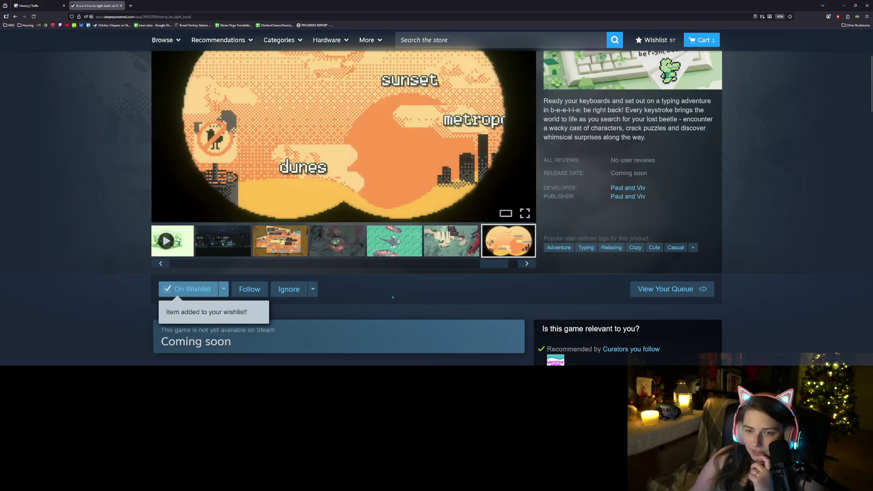
scroll(387, 294, "up", 1)
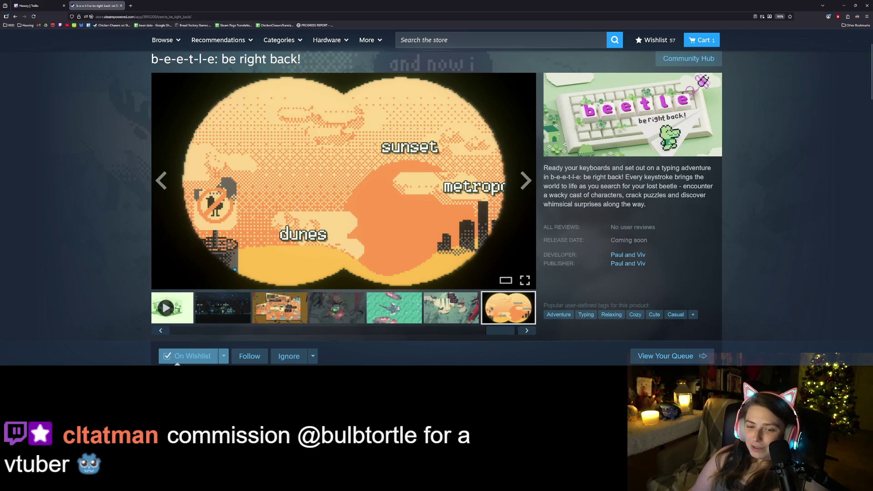
left_click(341, 312)
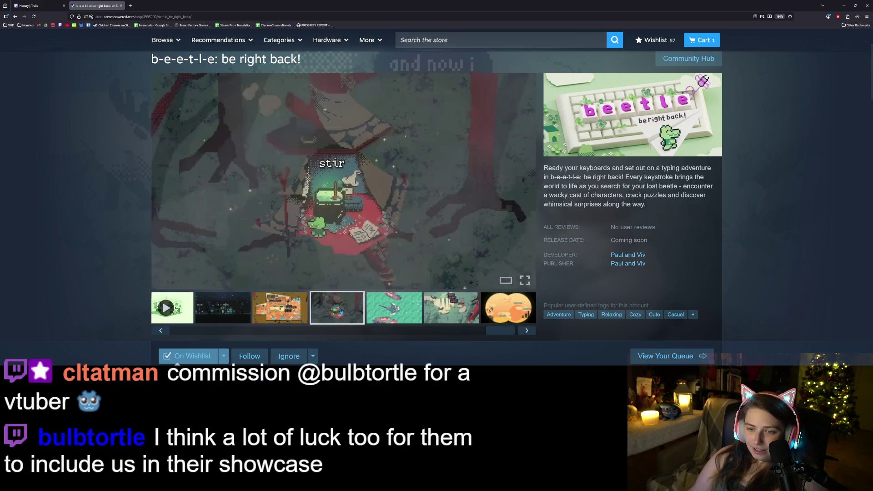
left_click(391, 299)
left_click(431, 311)
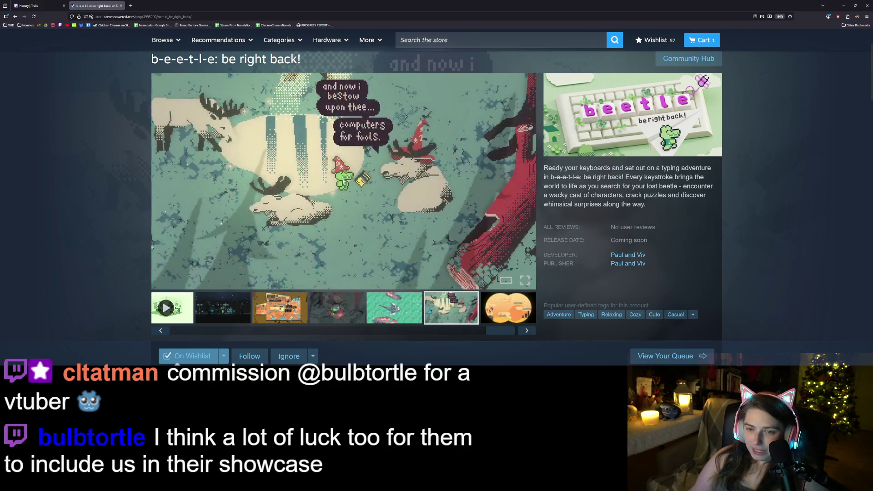
left_click(221, 310)
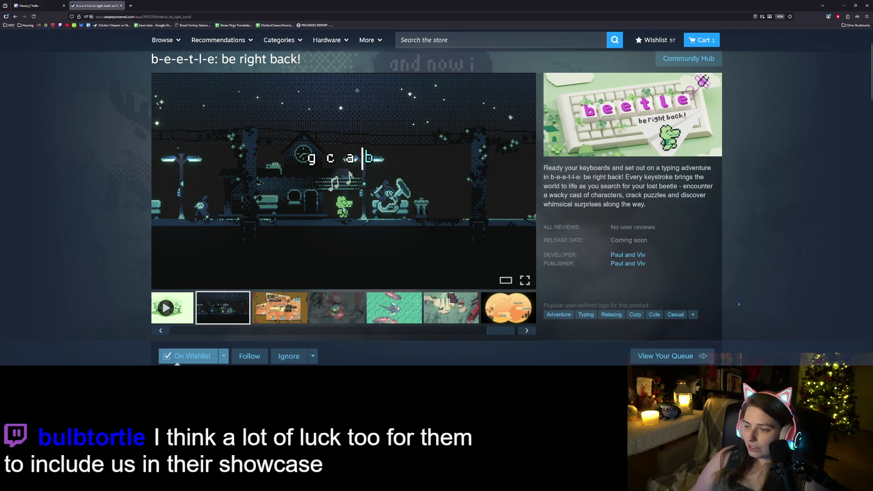
Select 'b-e-e-t-l-e' in the game title, then return to the beetle search results
scroll(709, 296, "down", 3)
scroll(727, 276, "down", 2)
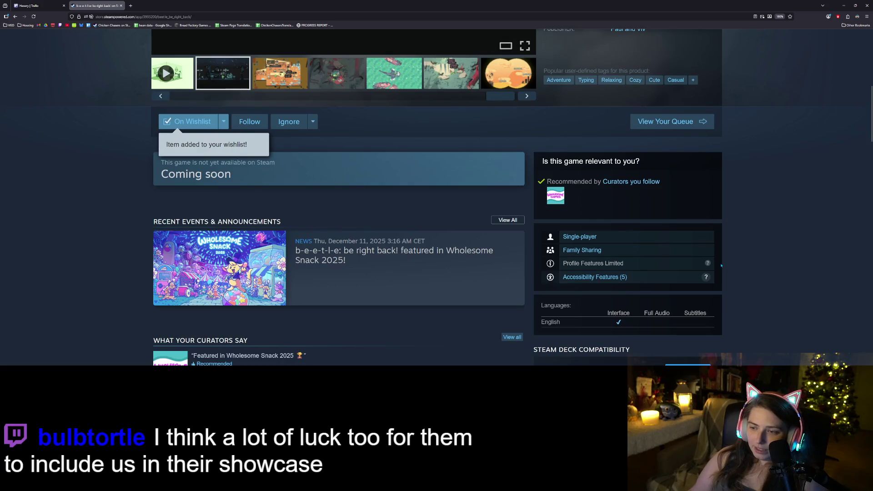
scroll(723, 266, "down", 2)
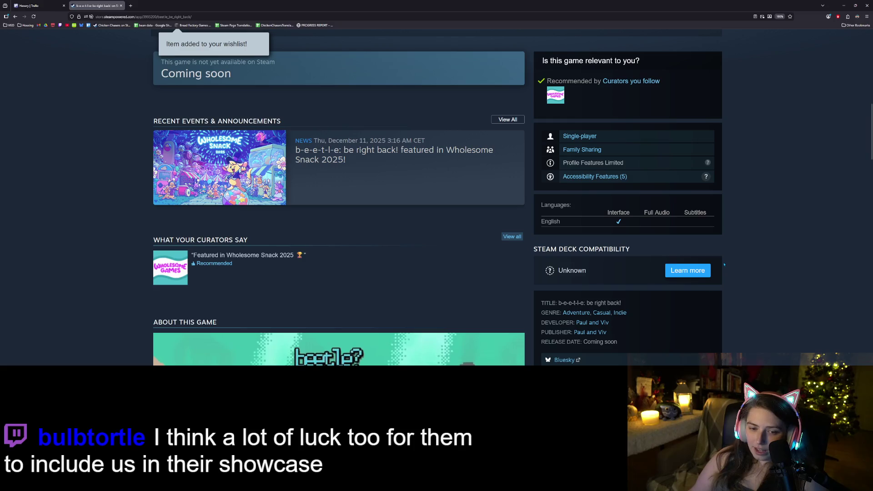
scroll(724, 265, "down", 1)
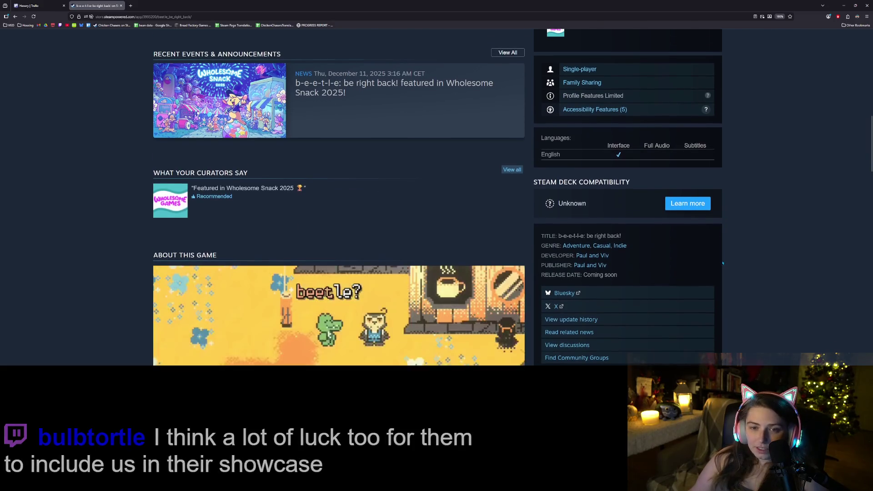
scroll(723, 264, "up", 1)
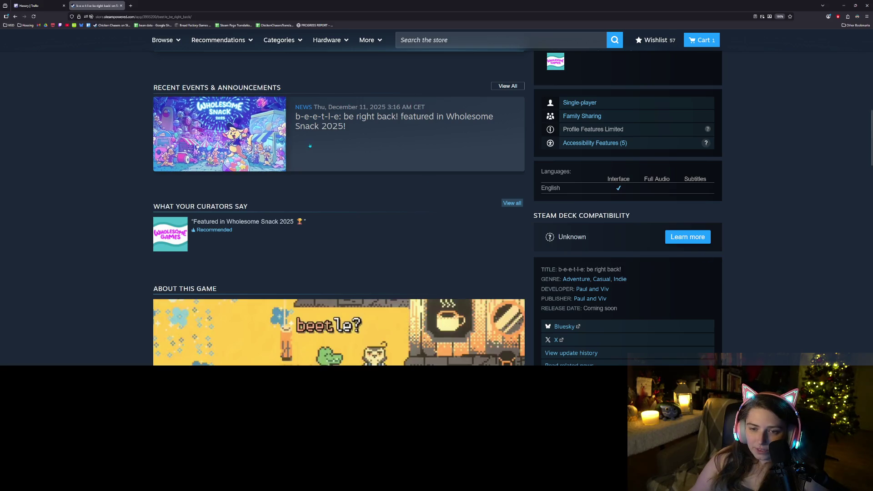
scroll(325, 123, "up", 9)
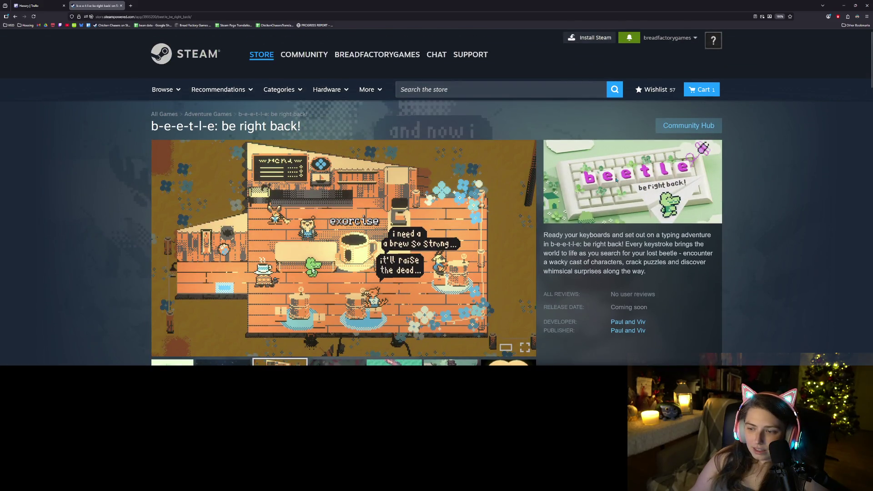
left_click_drag(151, 126, 234, 126)
left_click(234, 126)
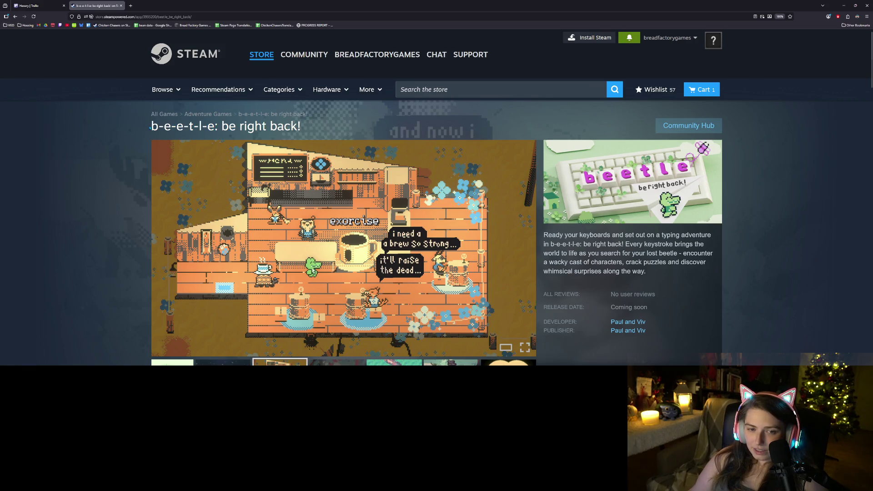
left_click_drag(152, 126, 215, 126)
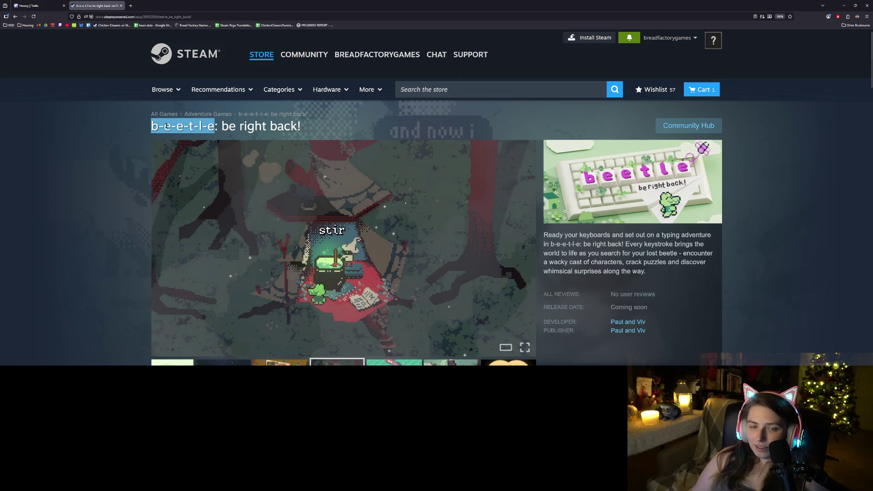
left_click(113, 191)
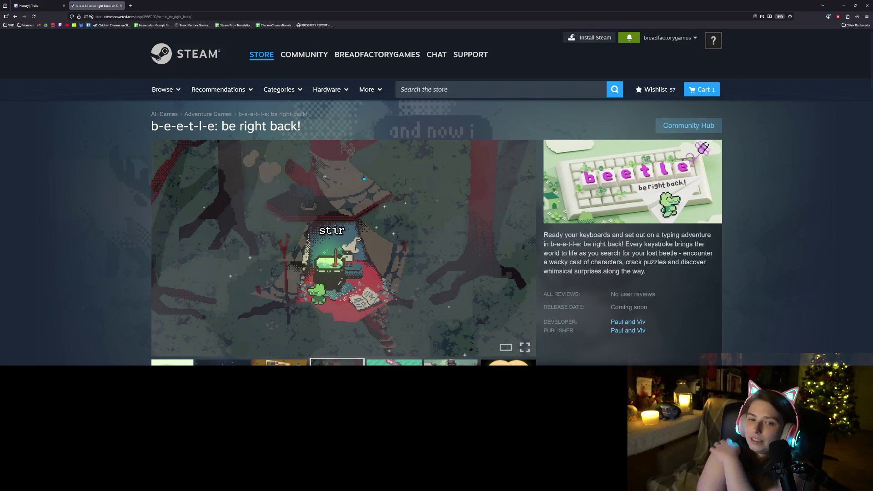
key("alt+Left")
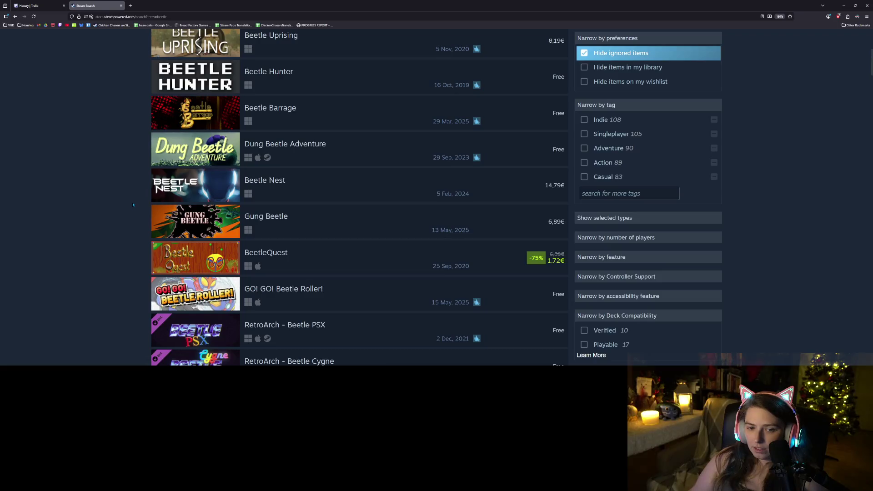
scroll(136, 200, "down", 5)
scroll(133, 198, "down", 11)
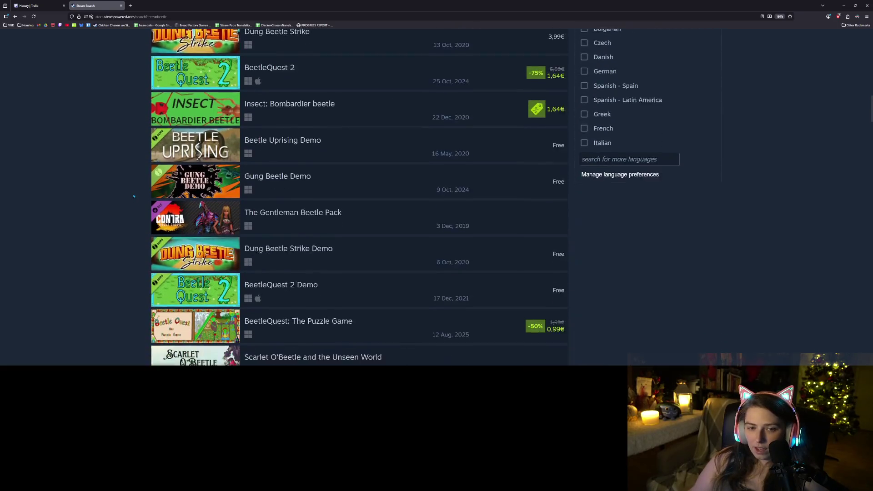
scroll(134, 196, "down", 10)
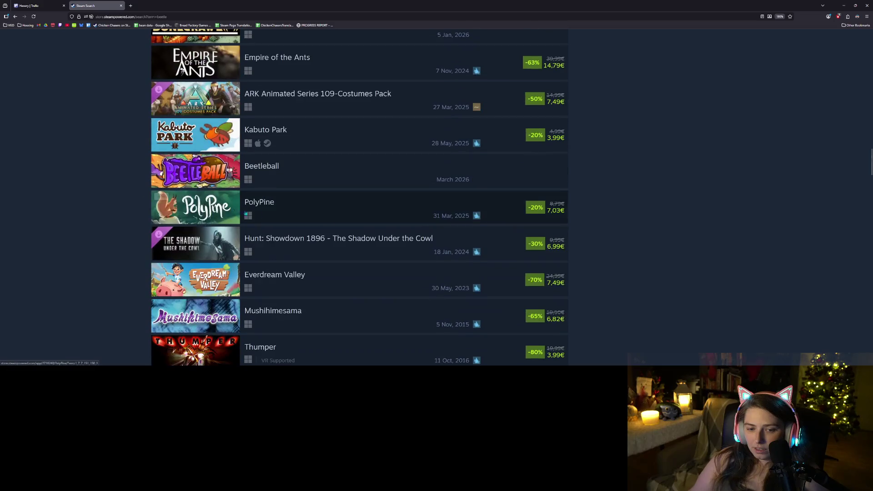
scroll(520, 256, "down", 4)
scroll(305, 129, "down", 2)
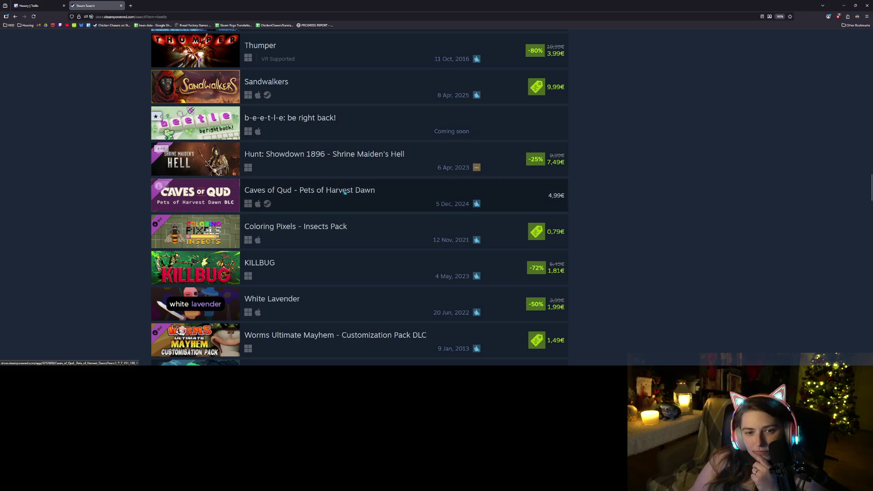
scroll(377, 221, "up", 3)
scroll(377, 221, "up", 20)
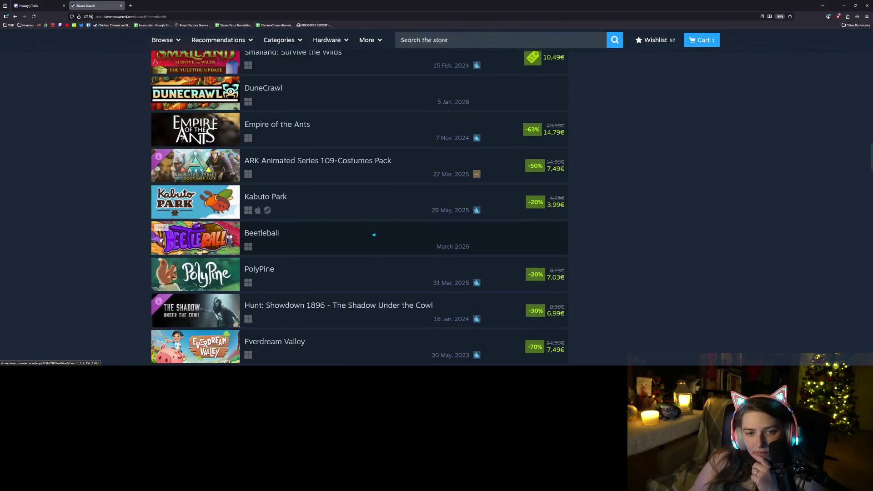
scroll(375, 222, "up", 7)
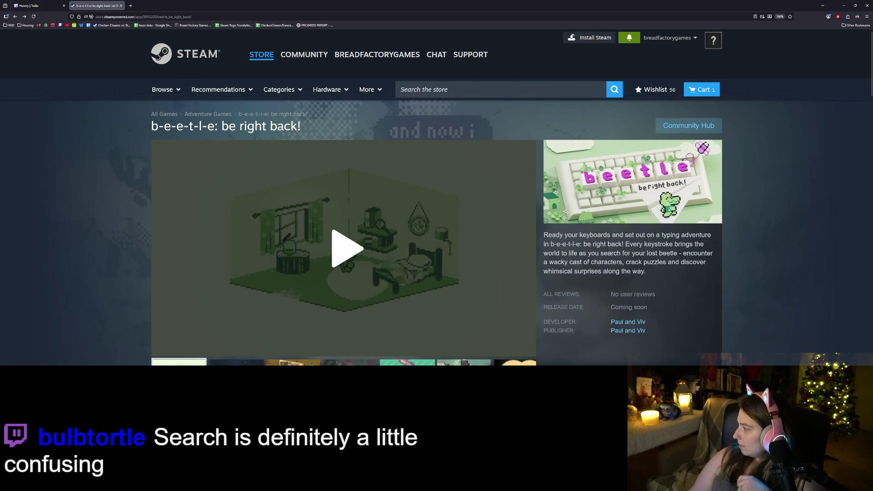
Check the music player, then select the game name in the store description
key("alt+Tab")
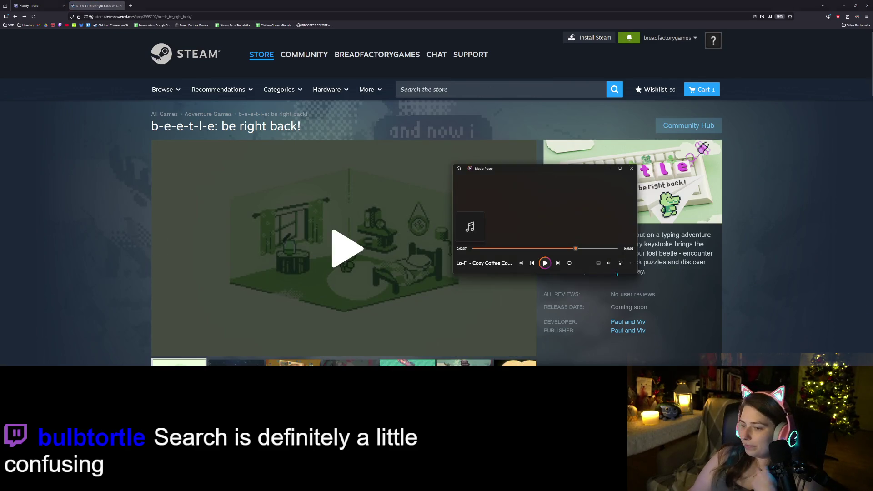
key("alt+Tab")
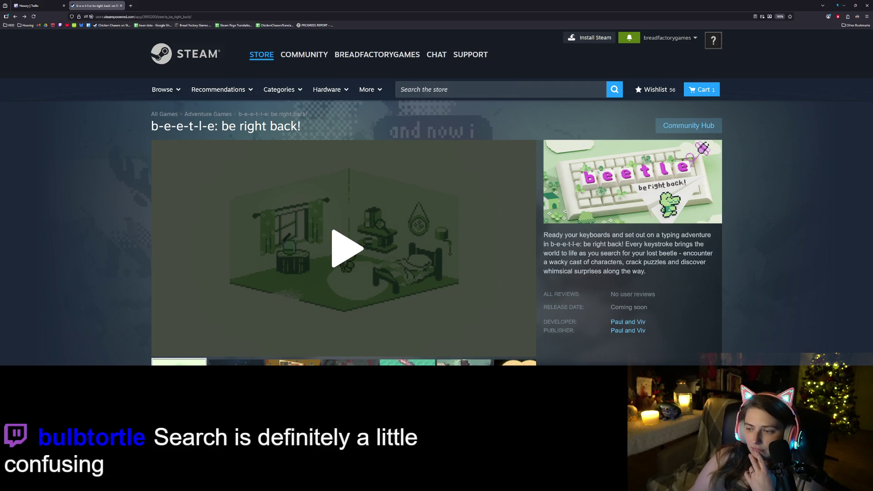
left_click_drag(557, 244, 612, 245)
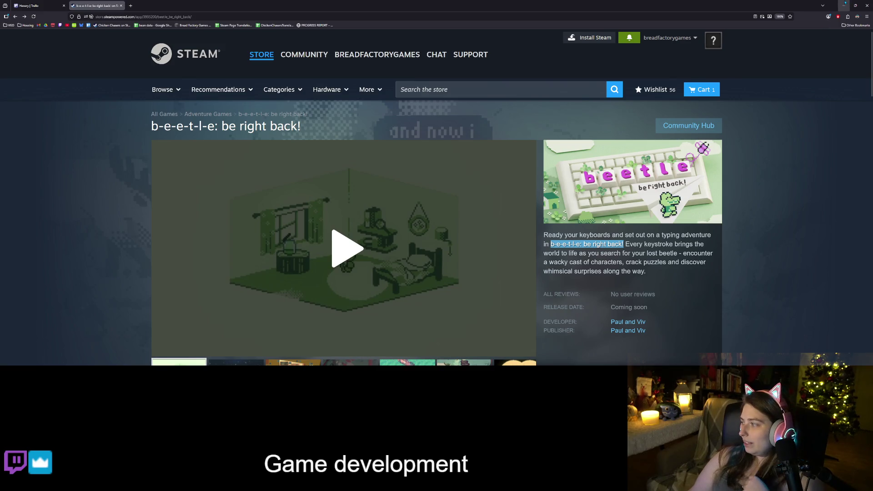
Move the 'Fix achievement icon size' card below the rotate-equippable bug, then minimize the browser
left_click(44, 4)
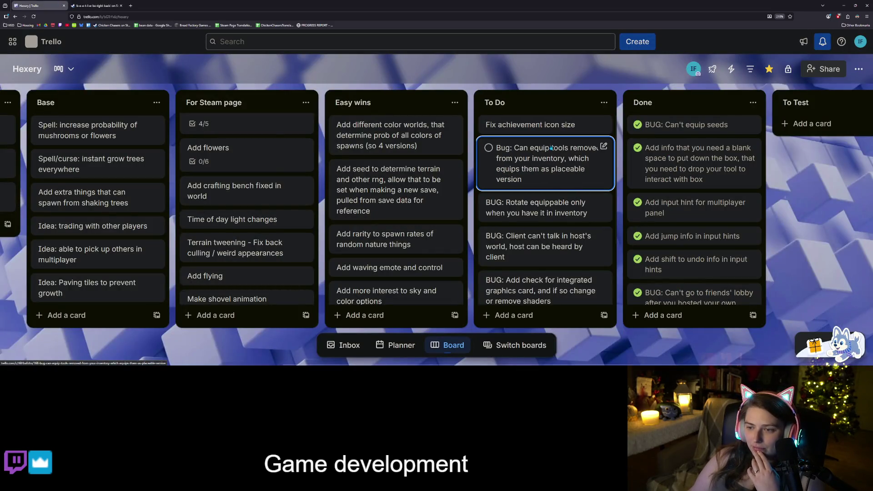
left_click_drag(555, 125, 565, 204)
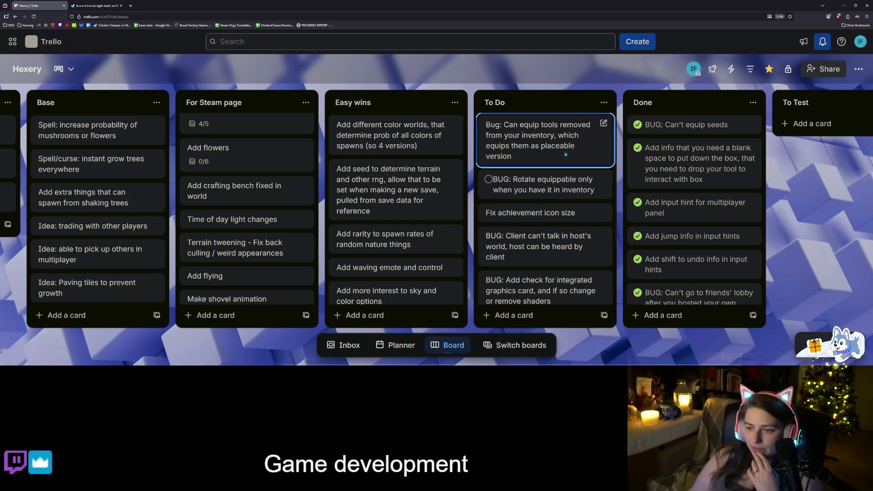
left_click(844, 6)
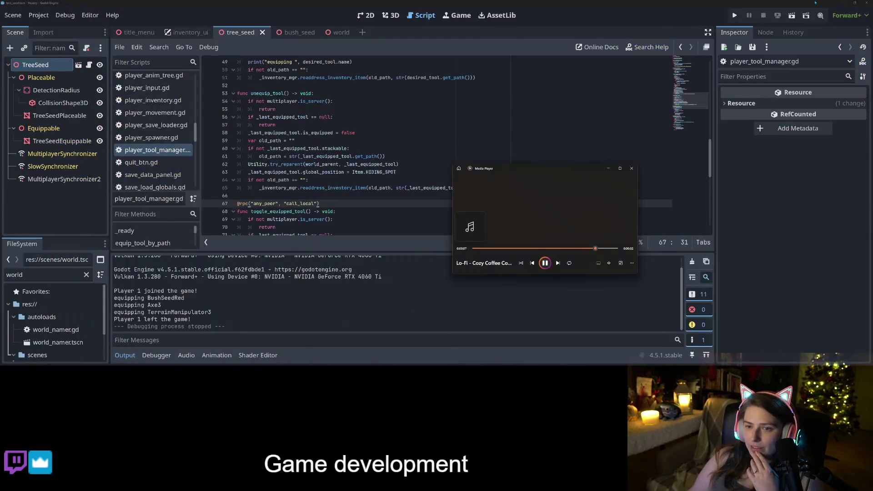
Collapse the Output panel and inspect toggle_equipped_tool, rotate_tool and the get_next_tool call
left_click(357, 135)
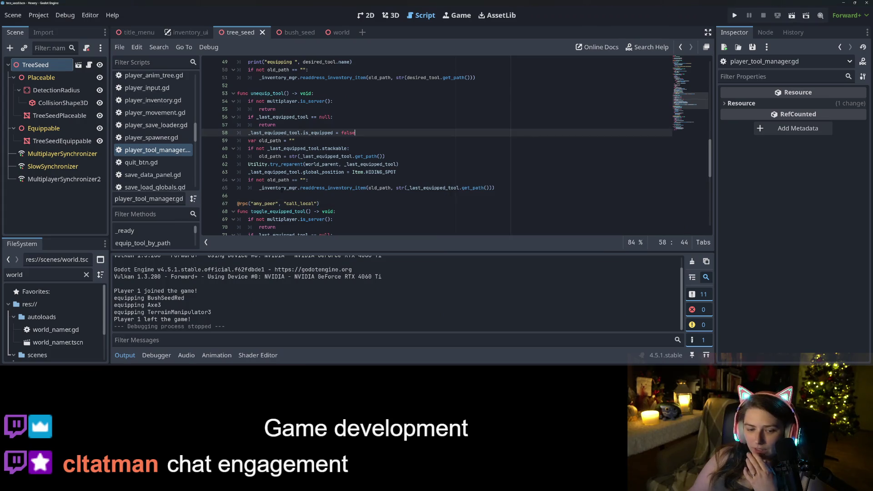
left_click(125, 356)
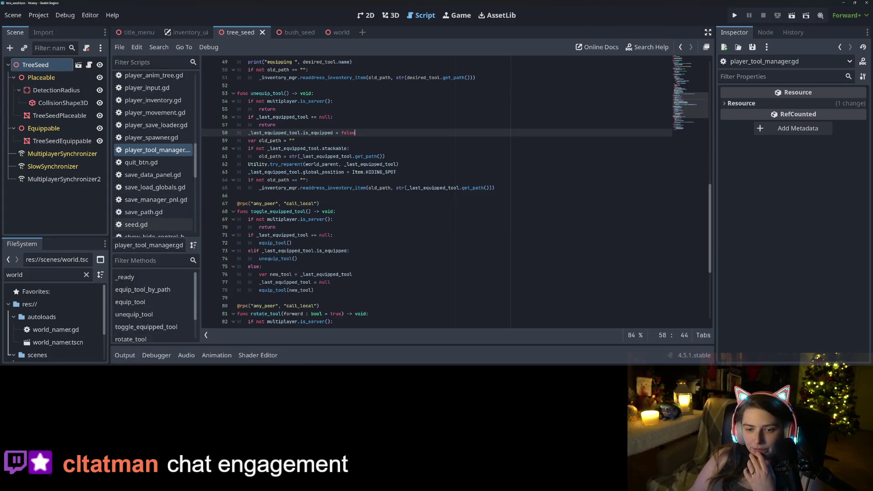
scroll(455, 191, "down", 3)
left_click(278, 141)
double_click(278, 141)
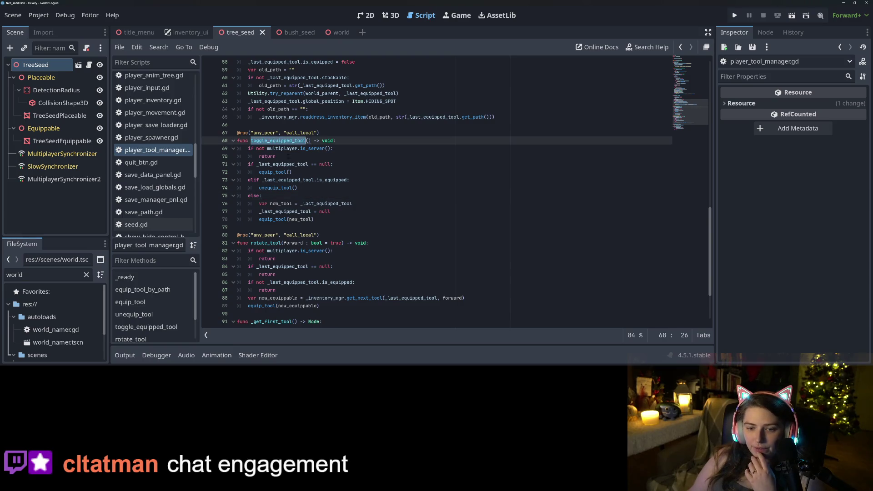
left_click(307, 243)
scroll(307, 228, "down", 3)
left_click(307, 219)
double_click(307, 227)
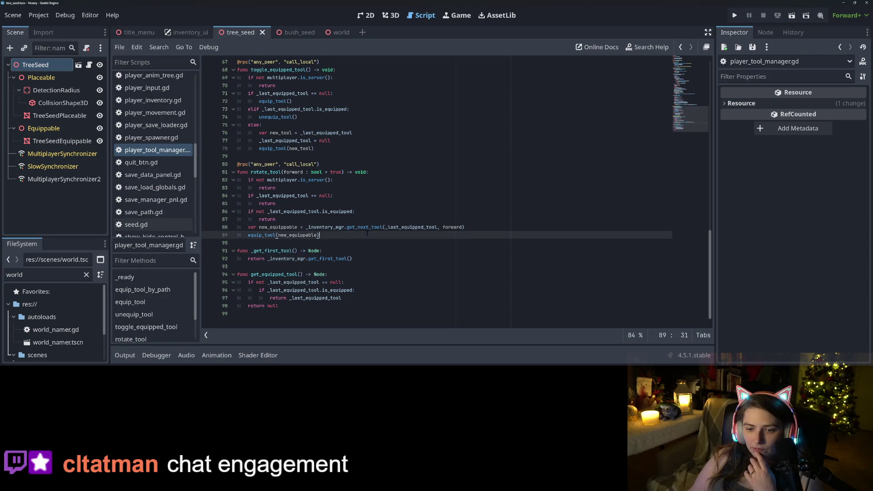
double_click(368, 227)
left_click(368, 233)
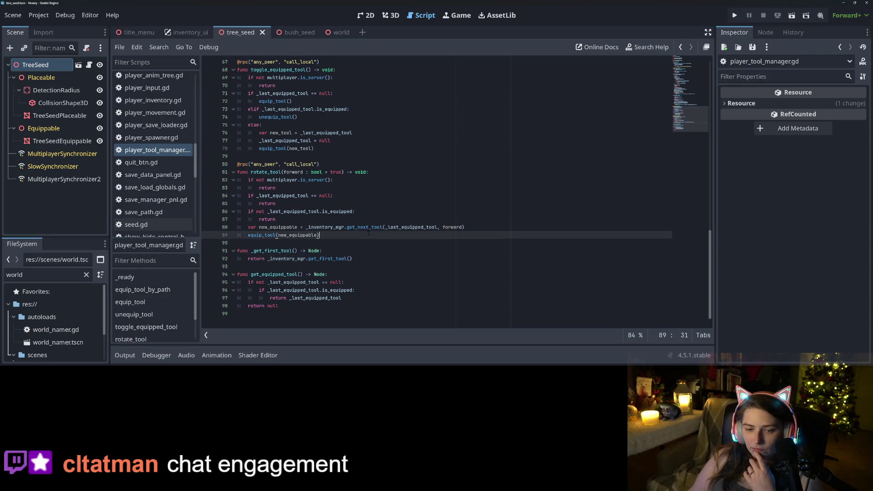
left_click(371, 227)
Follow _get_first_tool through to the get_first_tool definition in player_inventory.gd
scroll(347, 240, "up", 5)
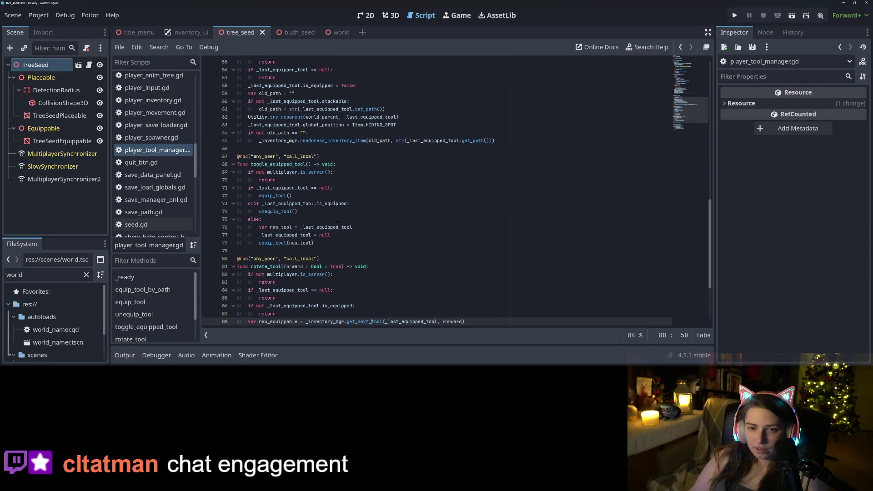
scroll(347, 239, "up", 6)
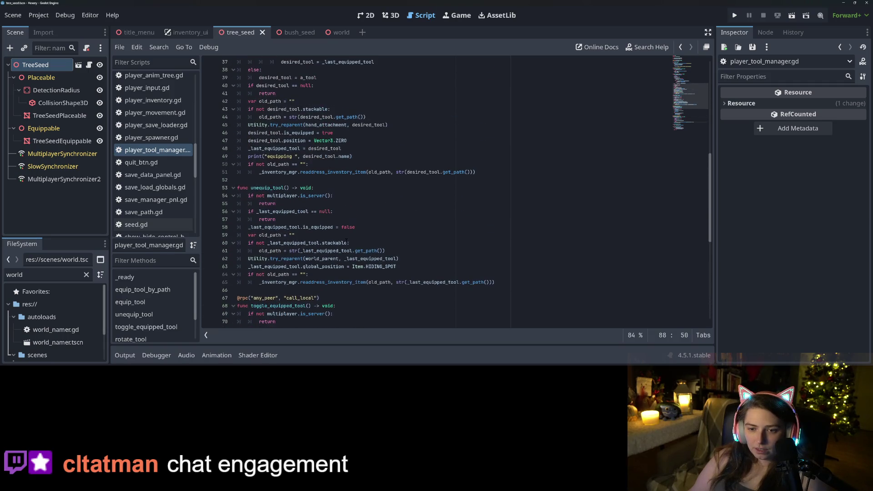
scroll(332, 205, "up", 2)
double_click(296, 196)
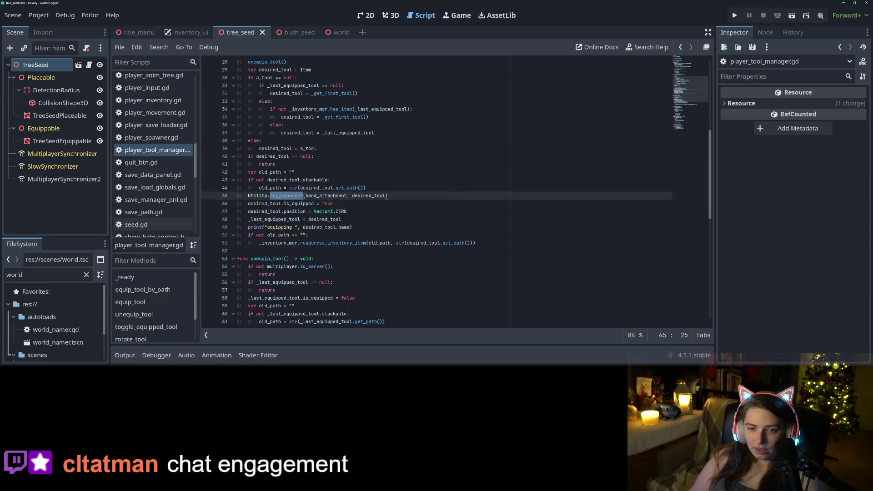
scroll(333, 217, "up", 3)
left_click(342, 188, "ctrl")
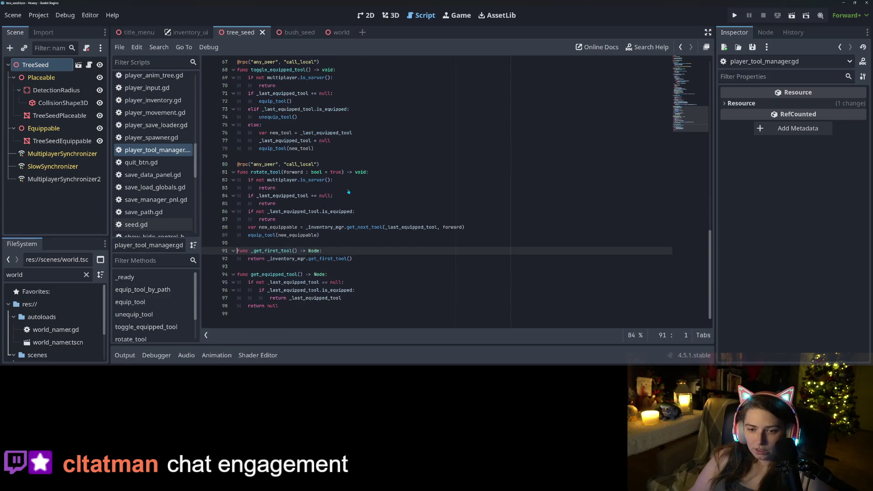
double_click(338, 258)
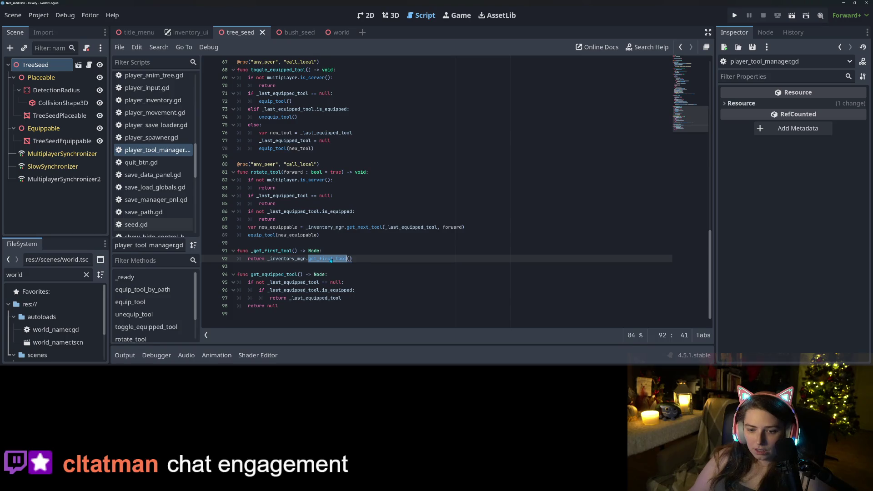
left_click(332, 259, "ctrl")
scroll(331, 225, "up", 8)
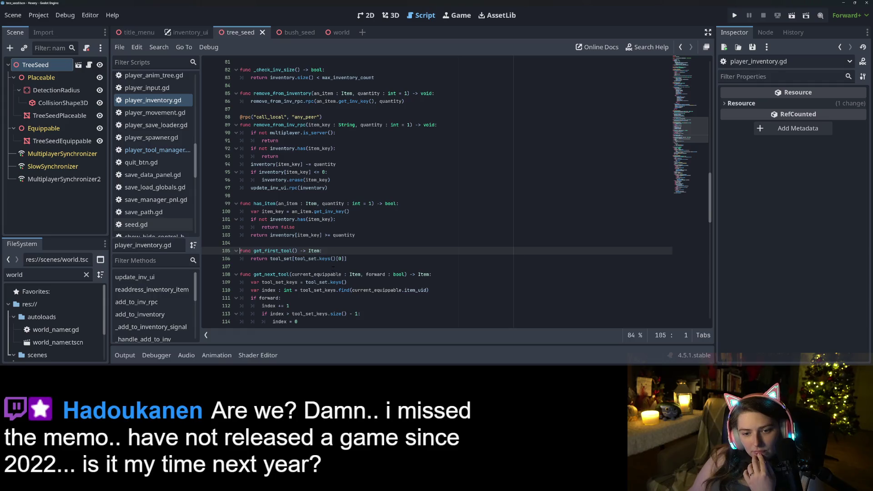
scroll(332, 268, "up", 4)
scroll(332, 268, "down", 5)
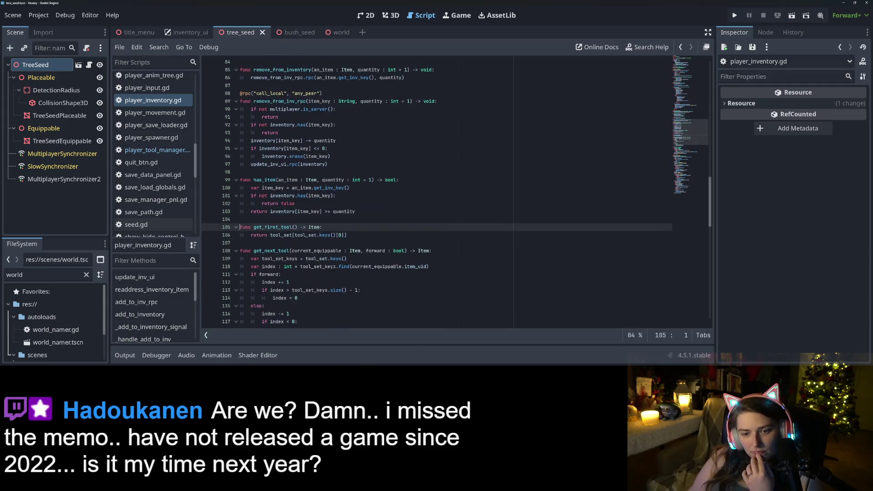
scroll(332, 269, "down", 1)
left_click(293, 212)
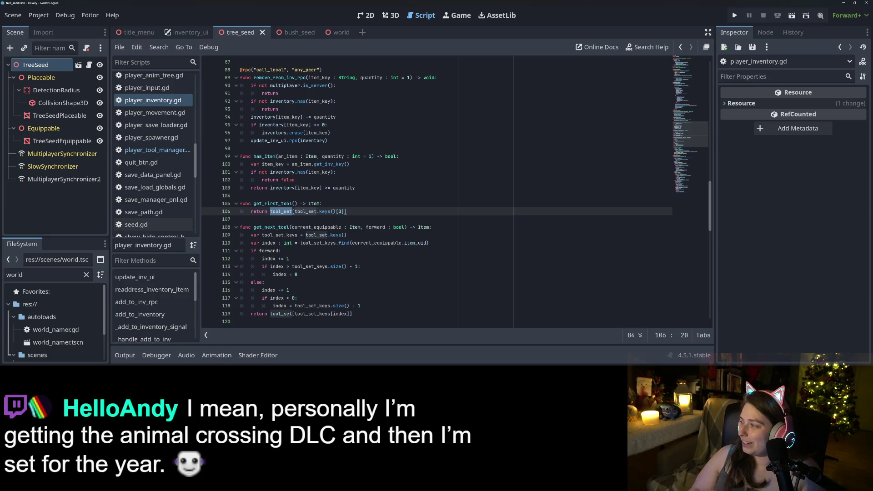
Start a loop line 'for an_item_key in inventory.keys()' inside get_first_tool
left_click(331, 205)
scroll(331, 205, "down", 2)
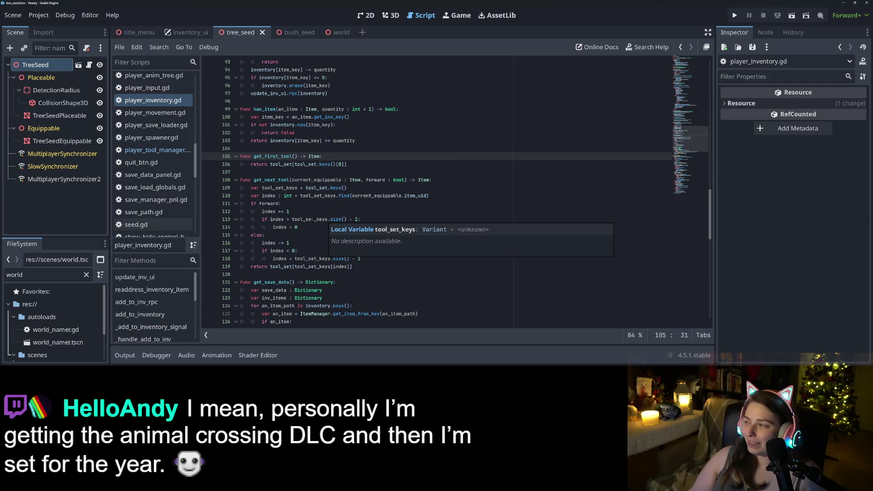
scroll(309, 226, "up", 2)
scroll(309, 226, "up", 1)
scroll(309, 226, "down", 2)
left_click(320, 128)
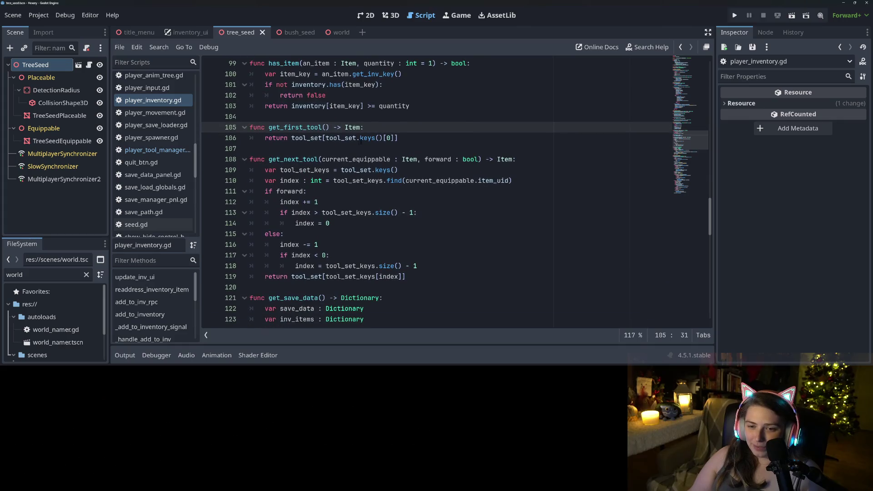
left_click(320, 138)
left_click(433, 138)
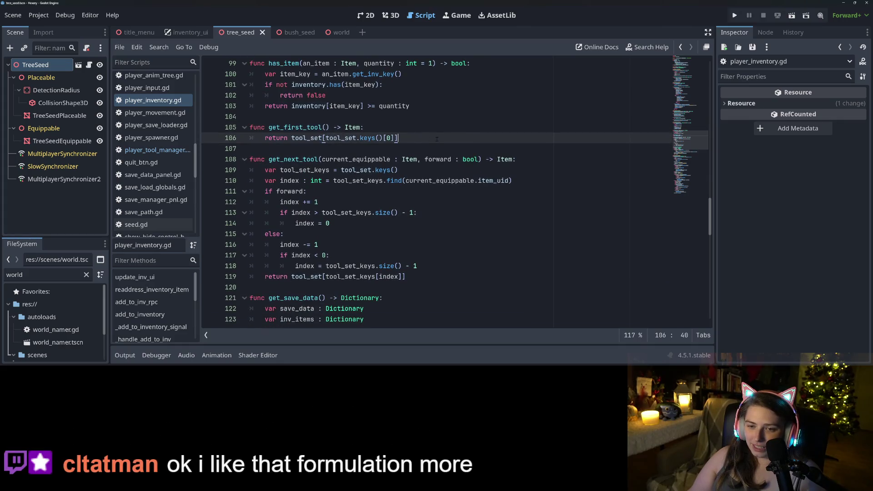
left_click_drag(352, 128, 353, 138)
left_click(375, 132)
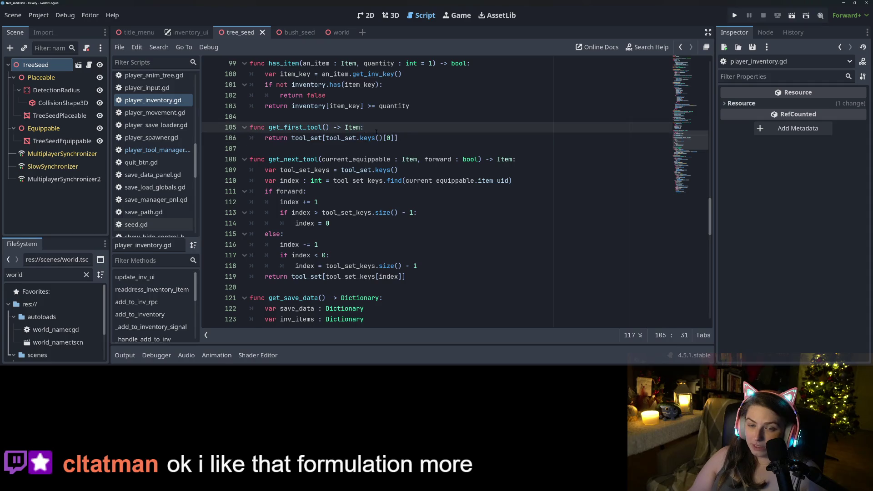
key("Return")
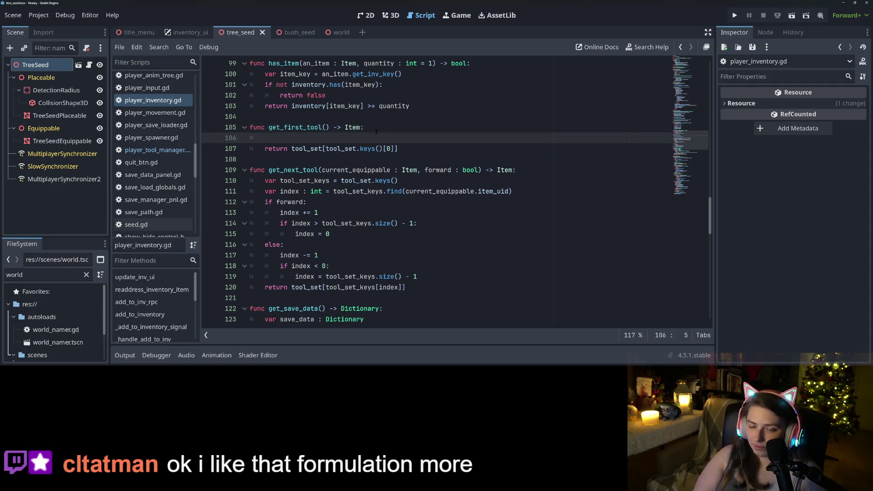
type("for an")
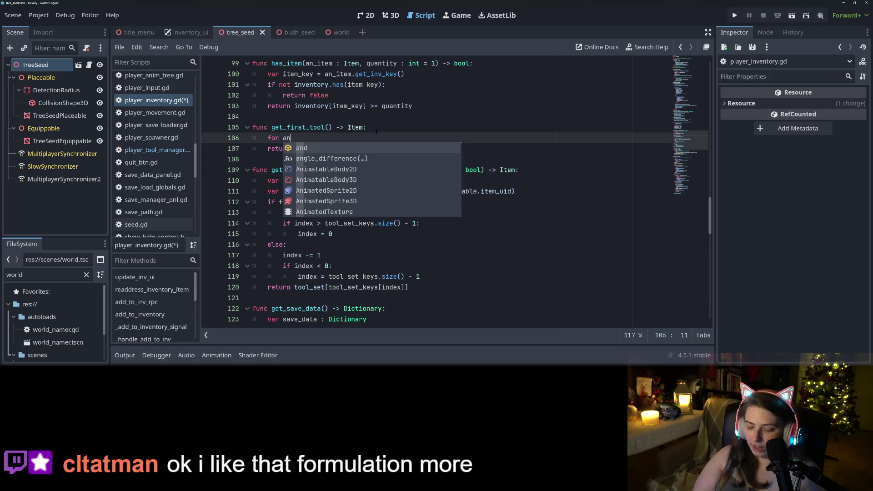
type("_item")
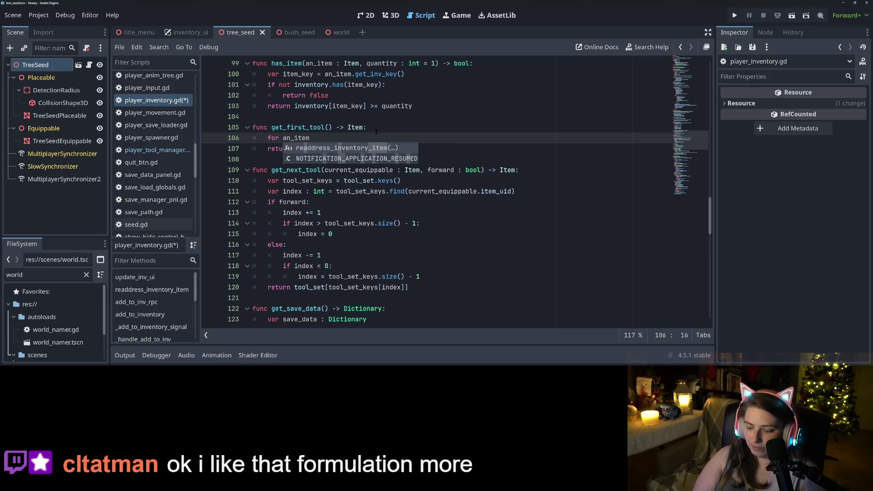
type("_key in")
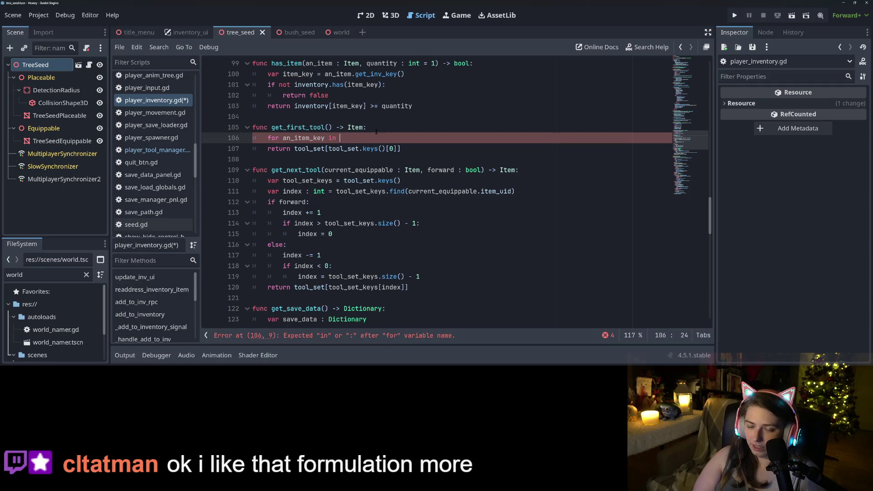
type(" inv")
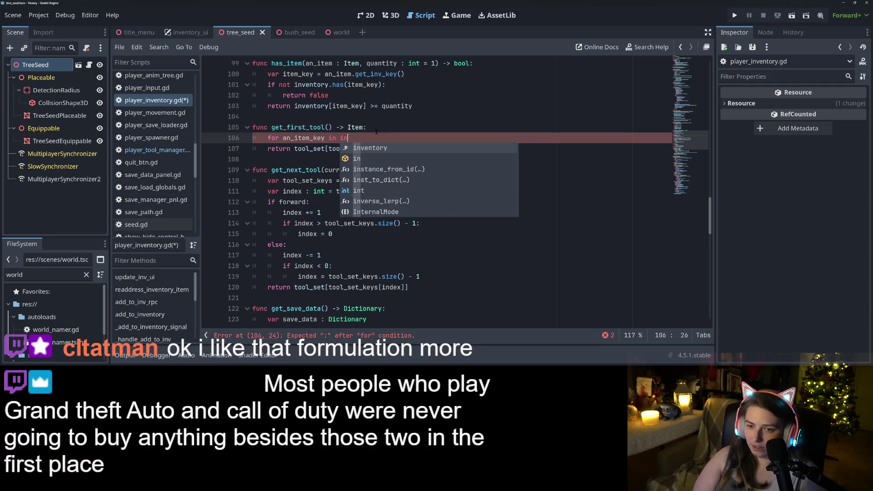
key("Return")
type(".k")
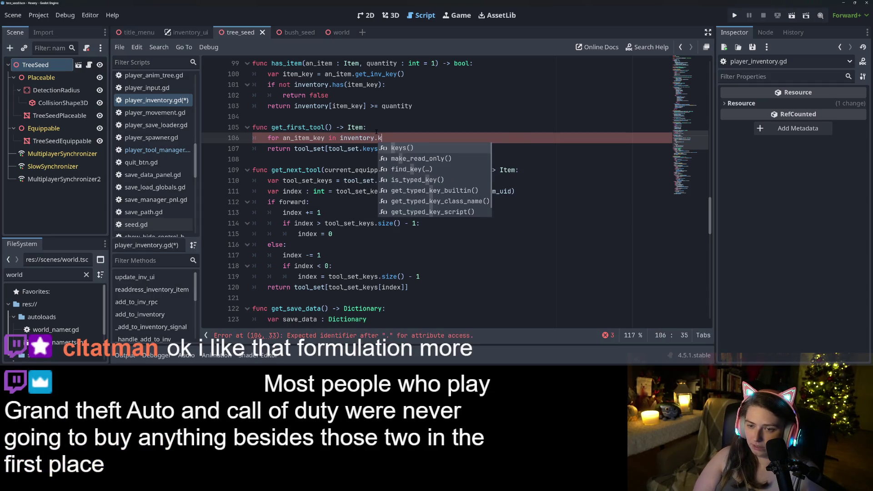
key("Return")
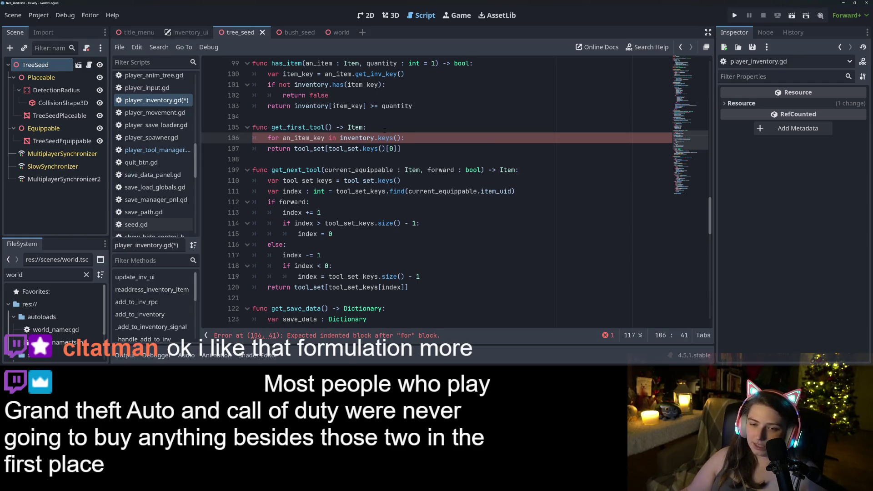
Delete the unfinished for-loop line 106 and save player_inventory.gd
double_click(360, 139)
scroll(366, 282, "up", 4)
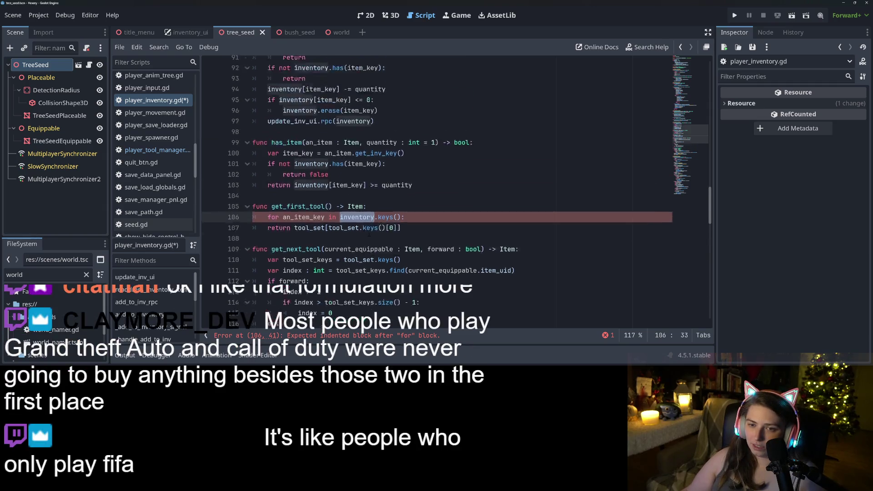
scroll(366, 282, "up", 2)
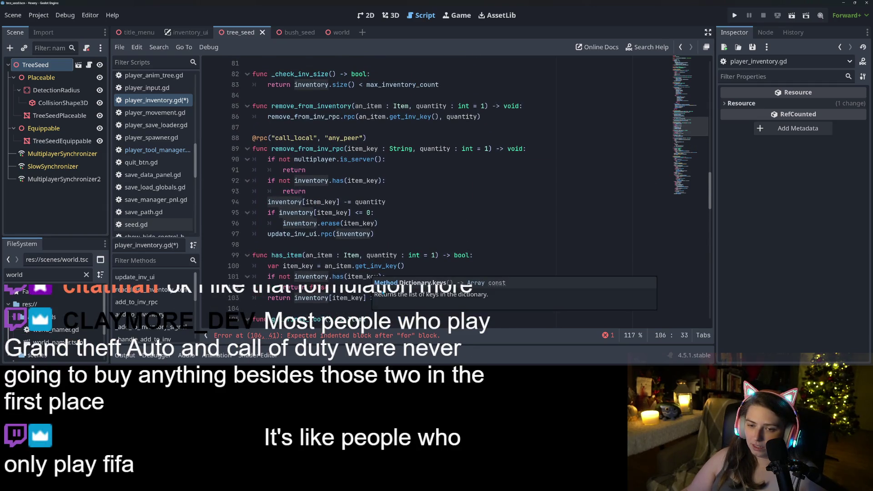
scroll(366, 282, "up", 6)
scroll(400, 196, "down", 10)
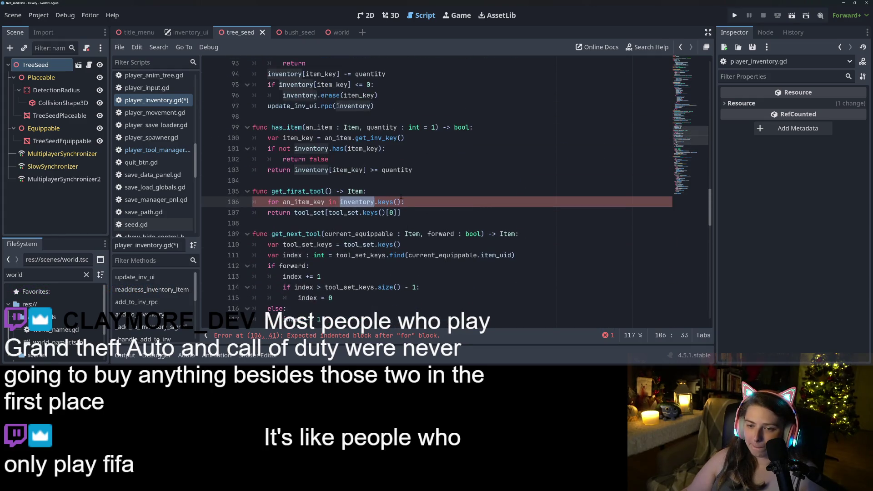
left_click_drag(406, 201, 249, 203)
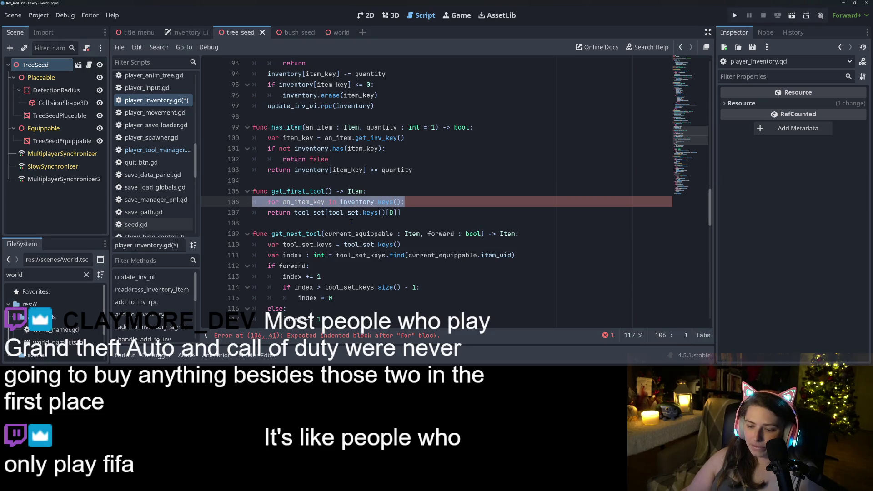
key("BackSpace")
key("BackSpace")
key("ctrl+s")
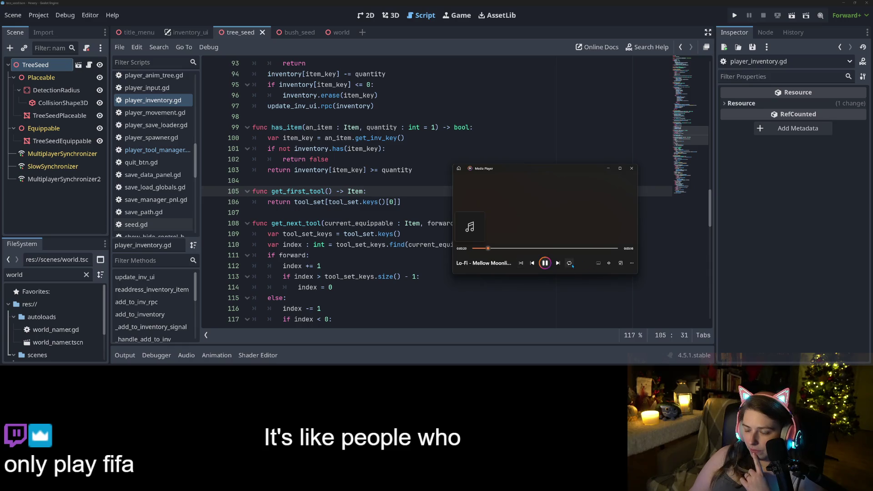
left_click(609, 263)
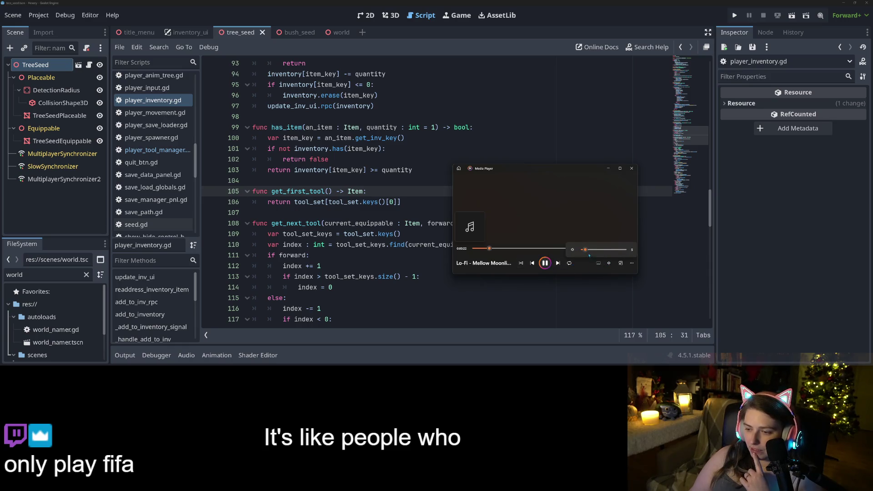
scroll(590, 254, "up", 2)
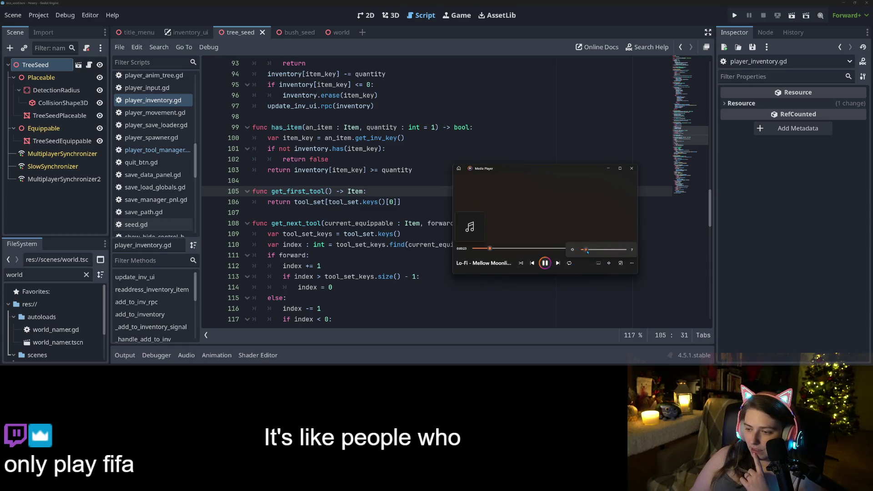
left_click(608, 168)
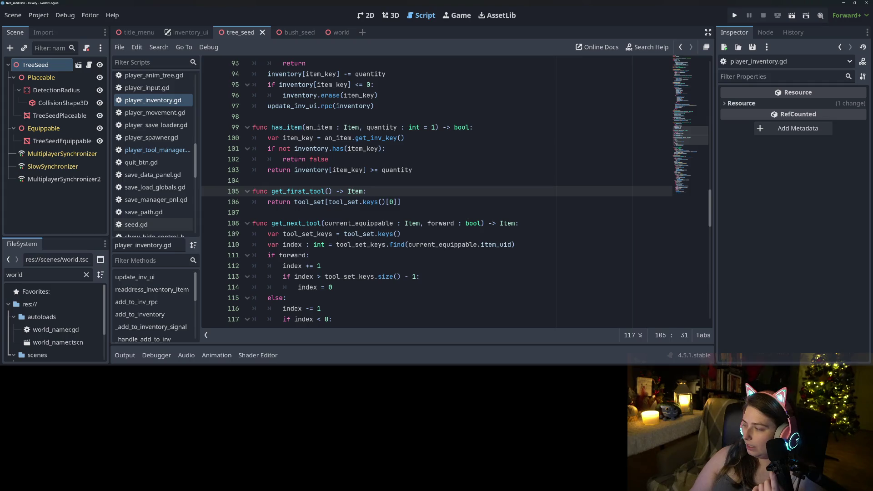
key("alt+Tab")
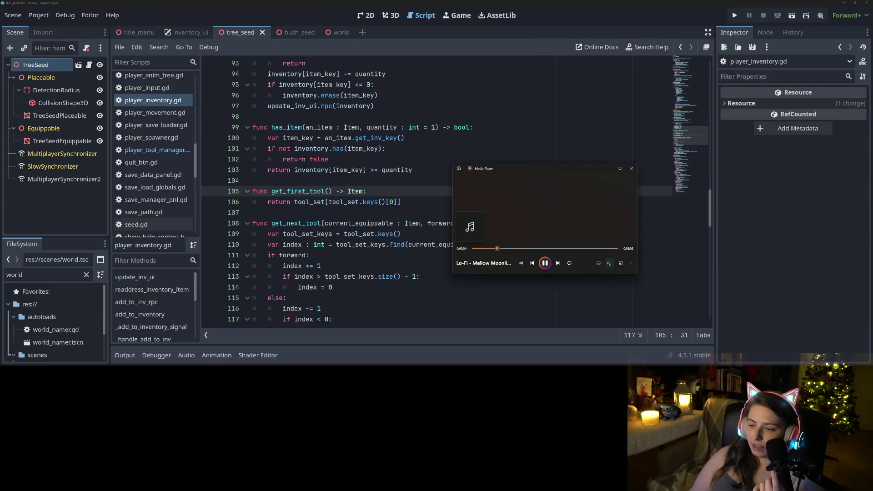
left_click_drag(586, 249, 587, 251)
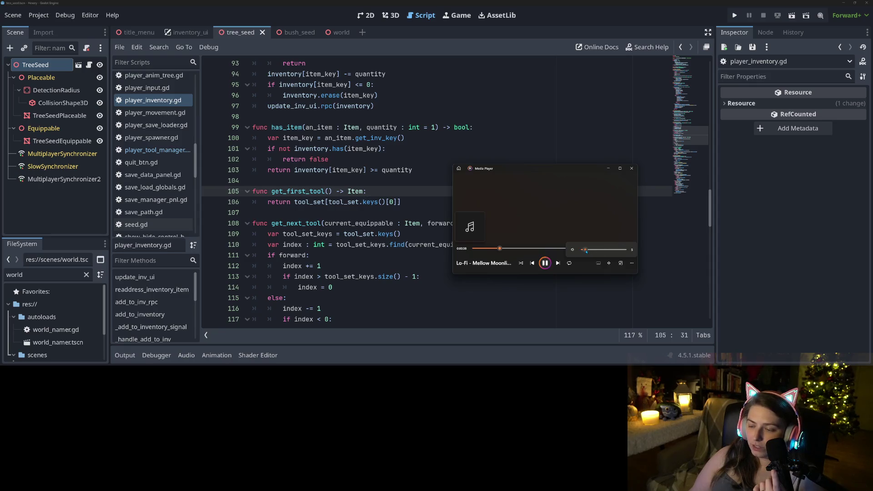
left_click(609, 169)
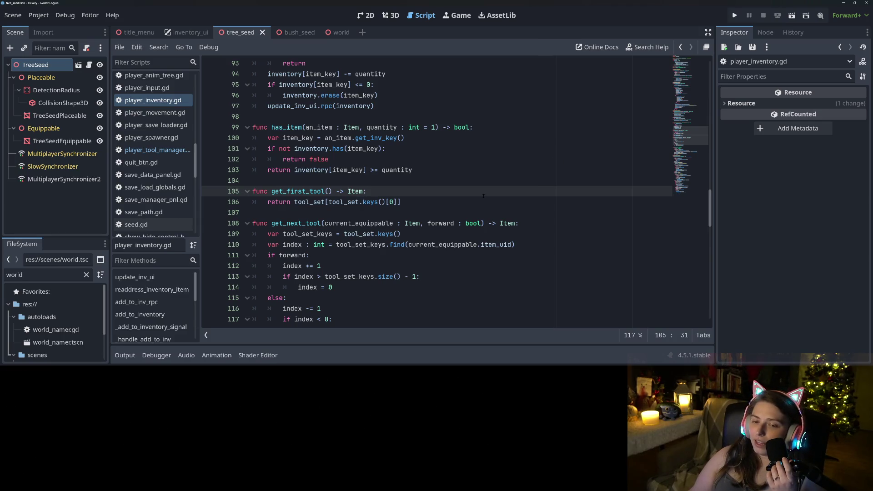
left_click(456, 206)
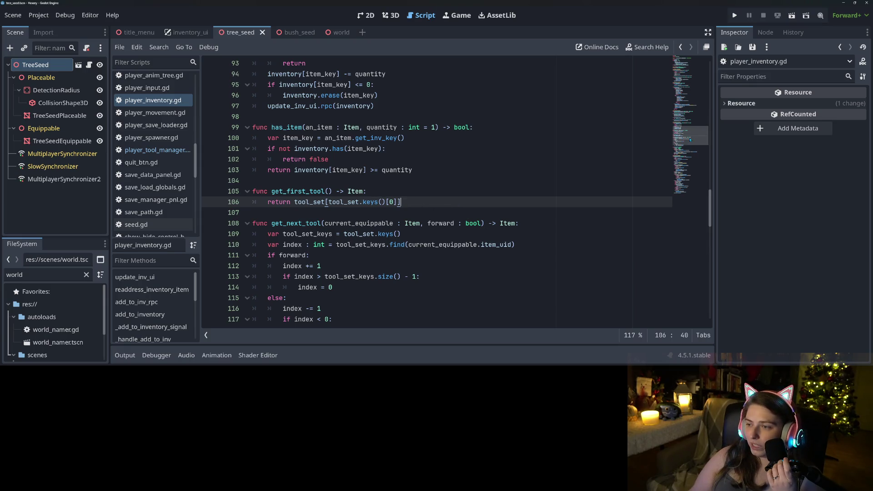
Scroll through player_inventory.gd and highlight every use of keys near line 106
scroll(690, 143, "down", 3)
scroll(690, 143, "down", 3)
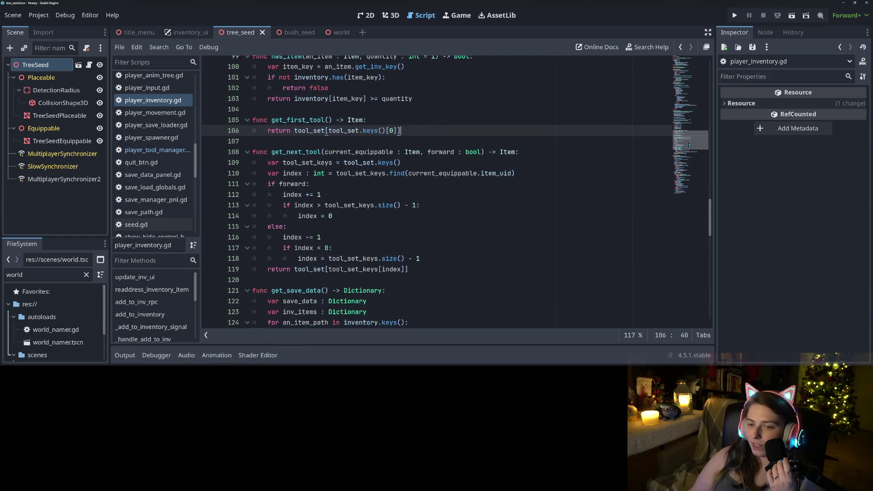
scroll(690, 146, "up", 1)
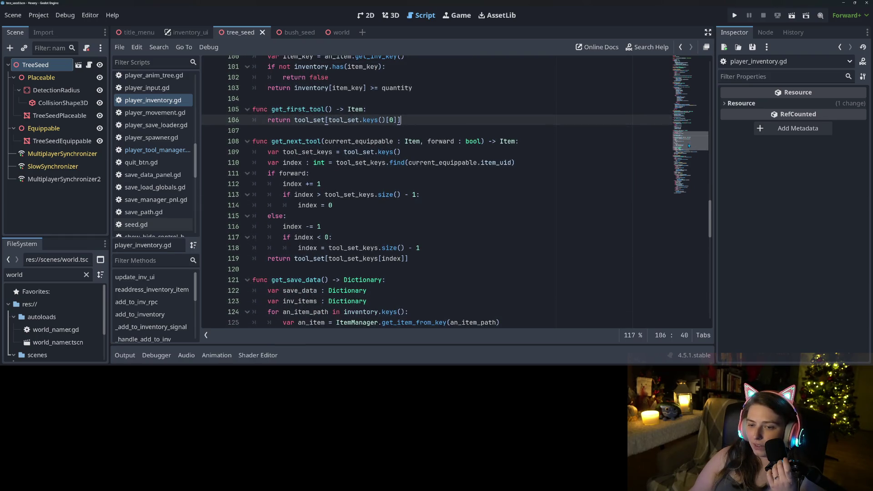
double_click(369, 120)
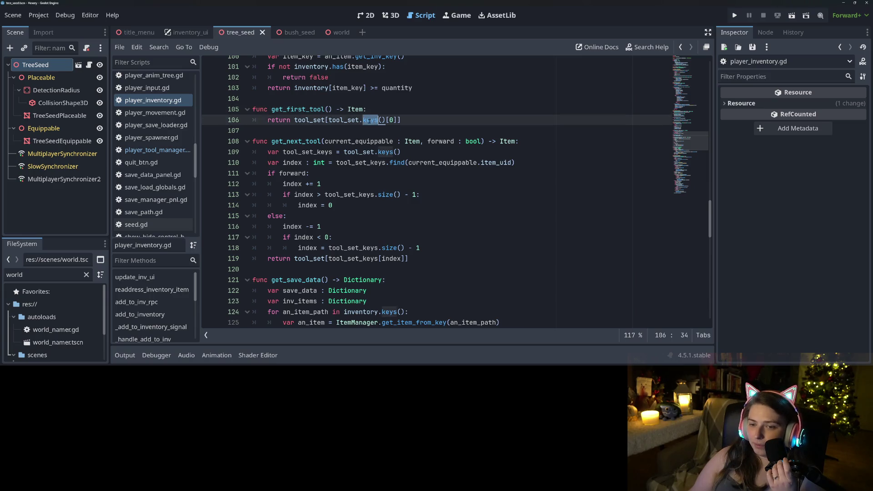
left_click(434, 120)
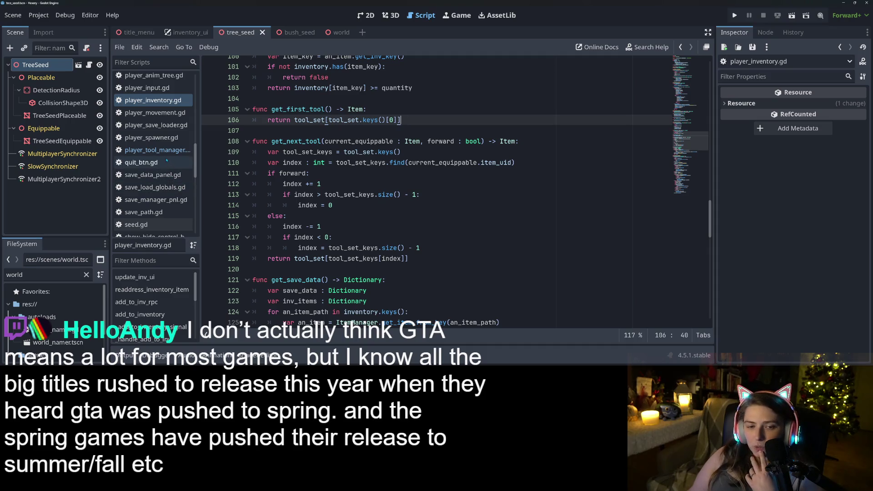
Highlight every use of tool_set in player_inventory.gd and scroll through its occurrences
double_click(345, 120)
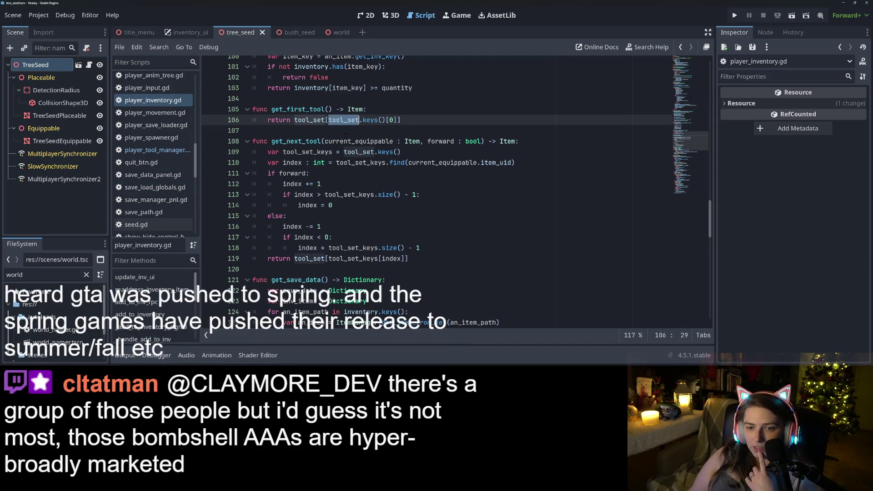
scroll(398, 91, "up", 10)
scroll(398, 76, "up", 15)
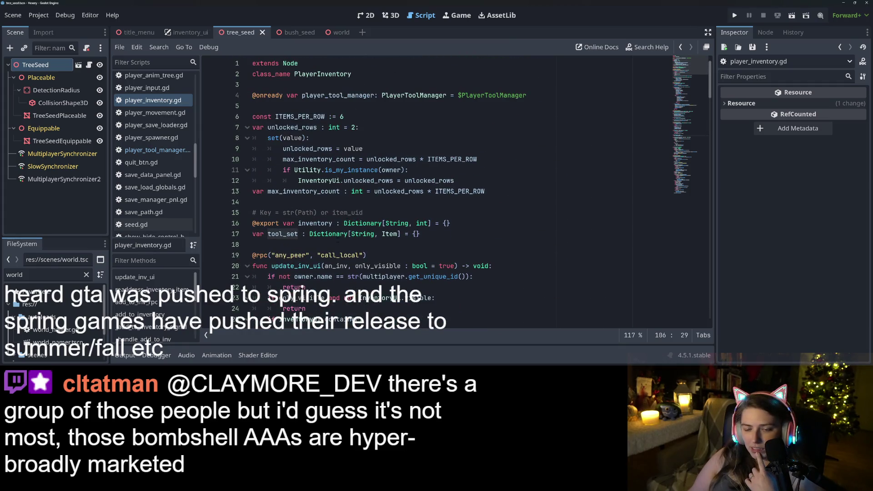
mouse_move(328, 234)
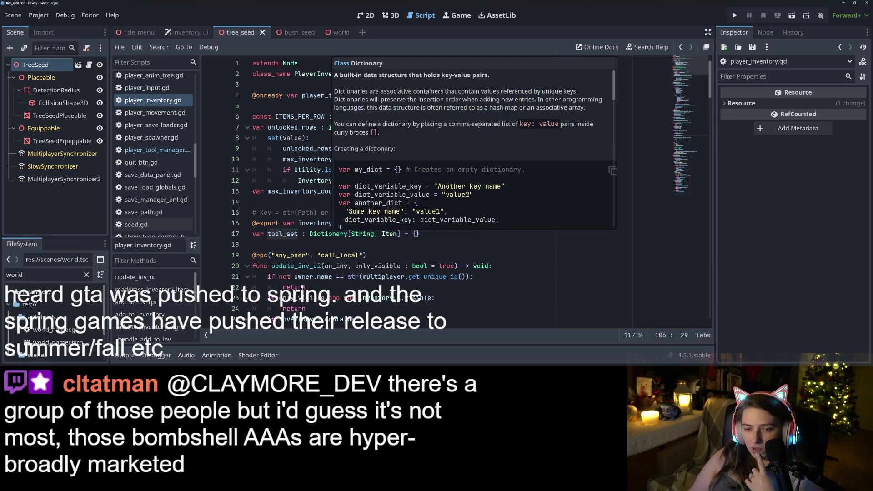
scroll(310, 243, "down", 20)
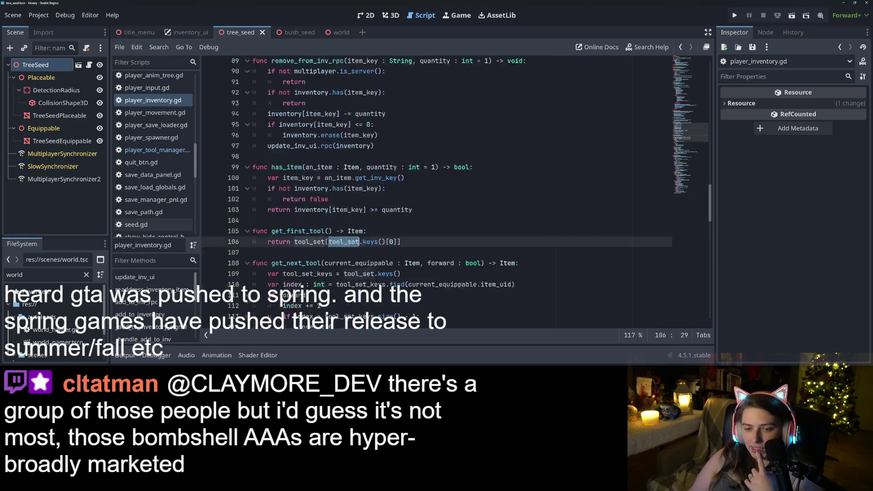
scroll(392, 287, "down", 8)
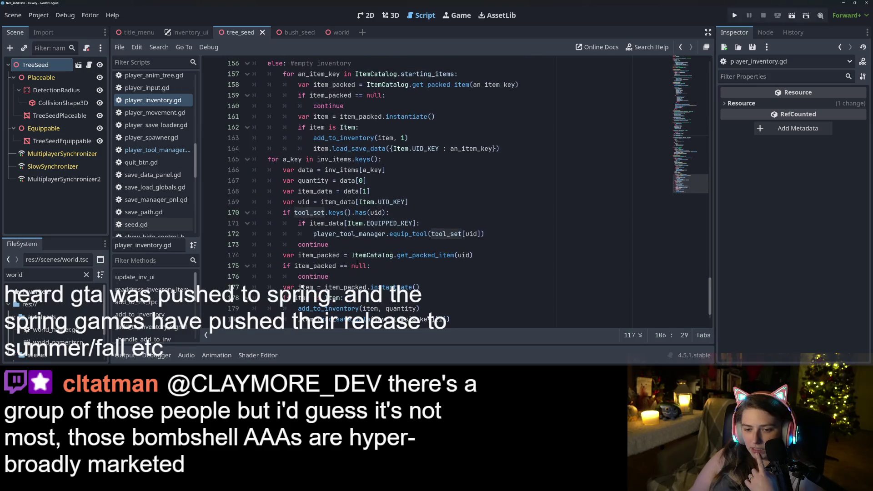
scroll(333, 241, "up", 5)
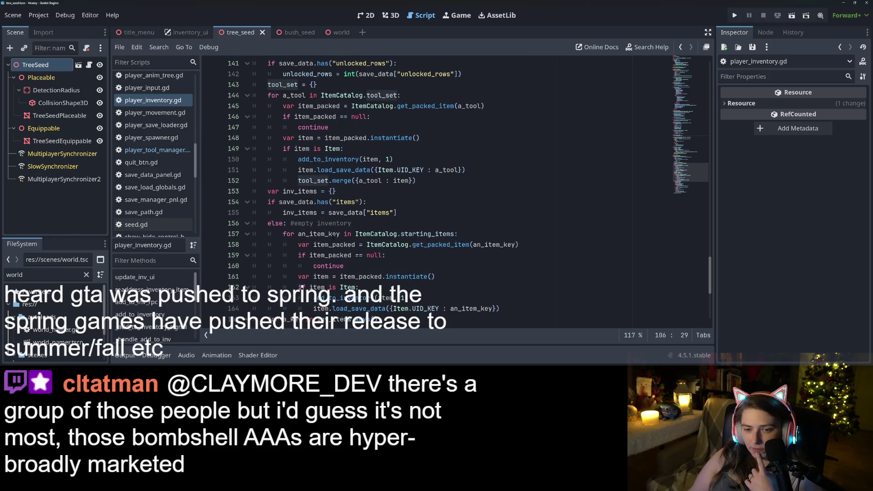
scroll(333, 235, "up", 1)
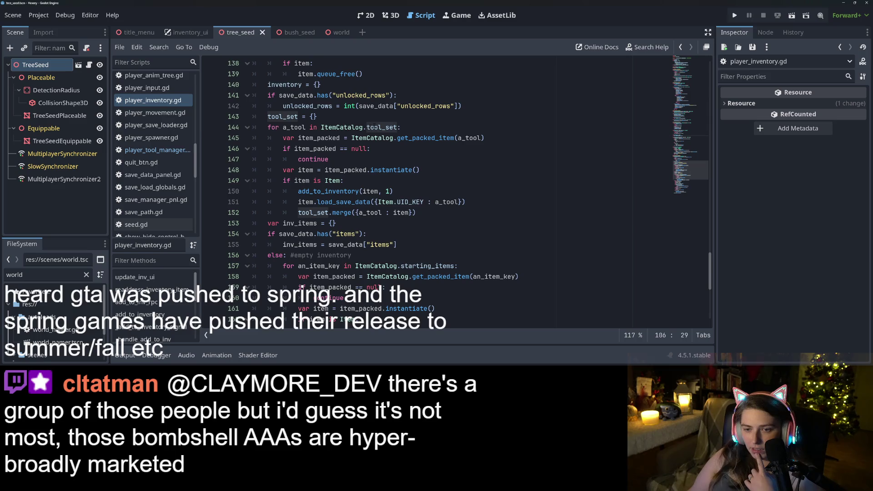
Select ItemCatalog.tool_set in the line 144 loop, then switch to item.gd
left_click(373, 127)
left_click(322, 127)
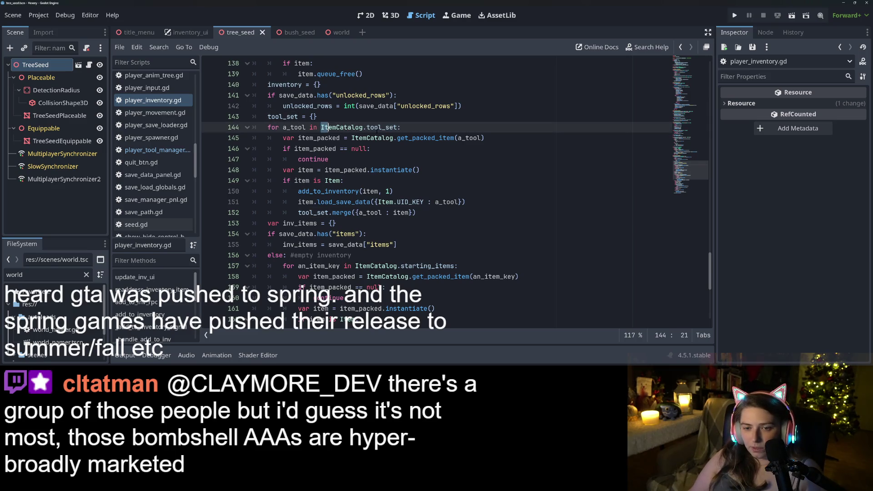
left_click_drag(322, 128, 398, 127)
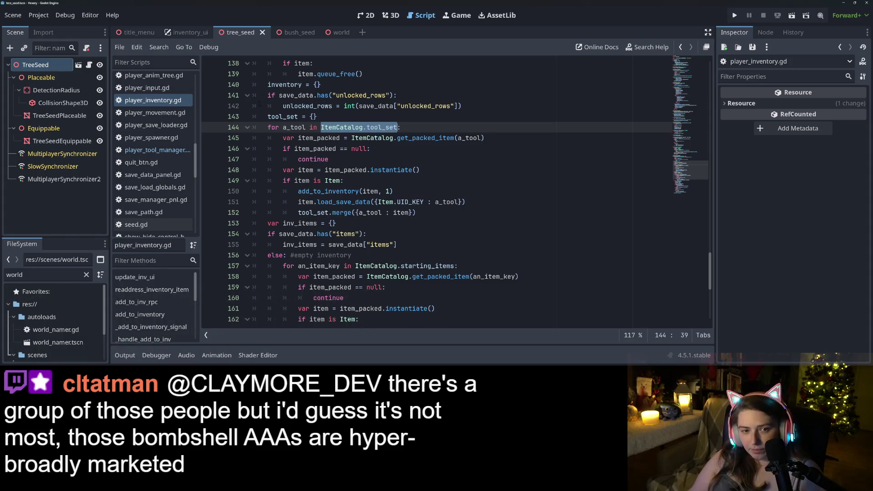
scroll(153, 136, "up", 5)
left_click(137, 113)
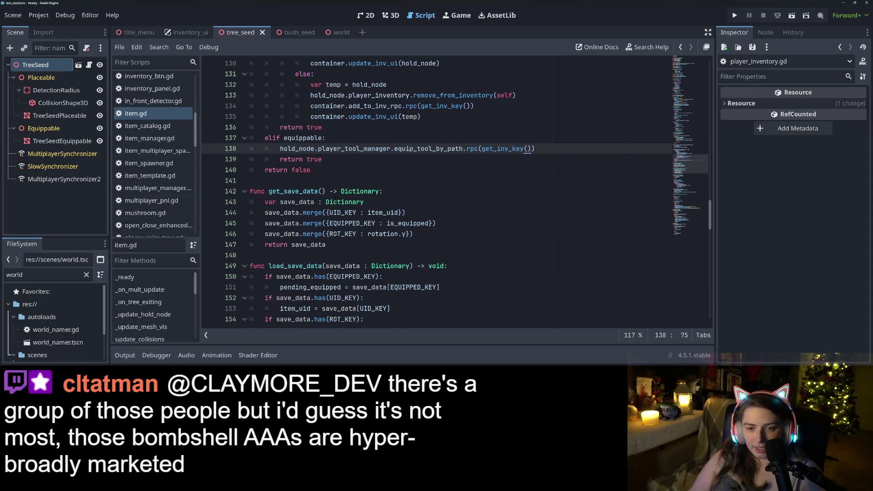
Inspect item.gd's inventory_item_accessed function and place the cursor in the else branch on line 131
scroll(341, 193, "up", 6)
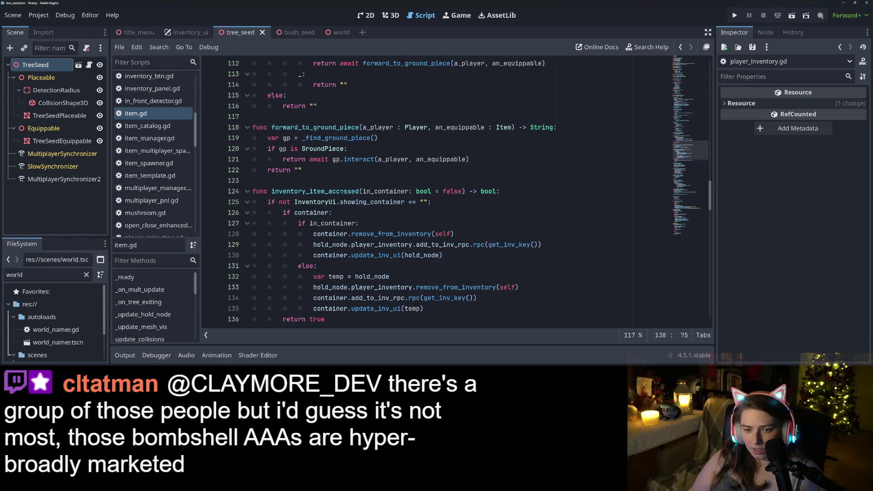
double_click(341, 192)
scroll(341, 194, "down", 2)
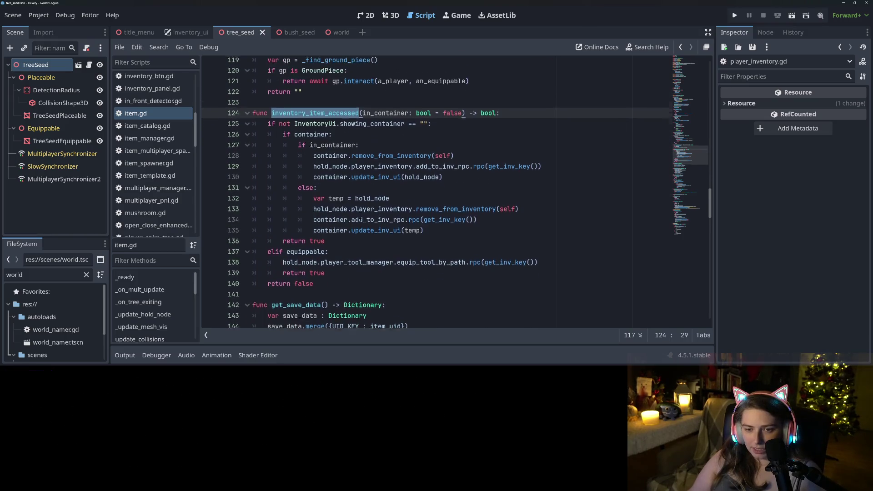
double_click(309, 148)
left_click(345, 222)
left_click(317, 148)
left_click(324, 203)
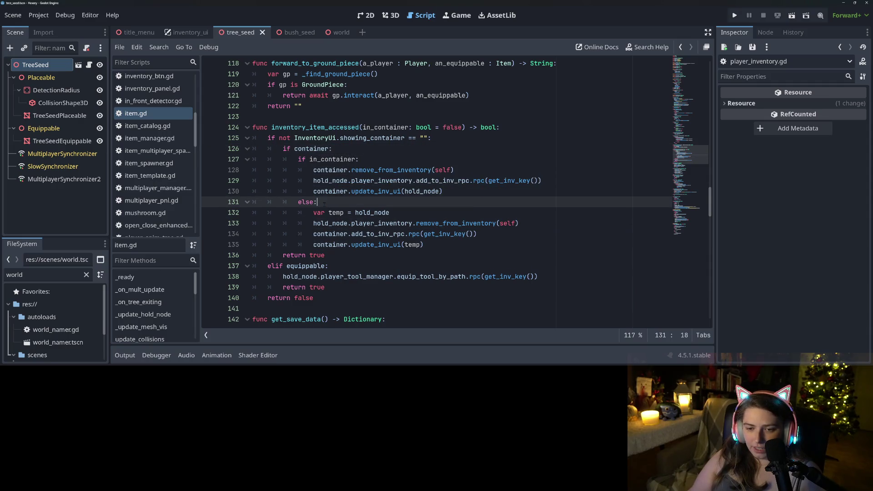
mouse_move(373, 223)
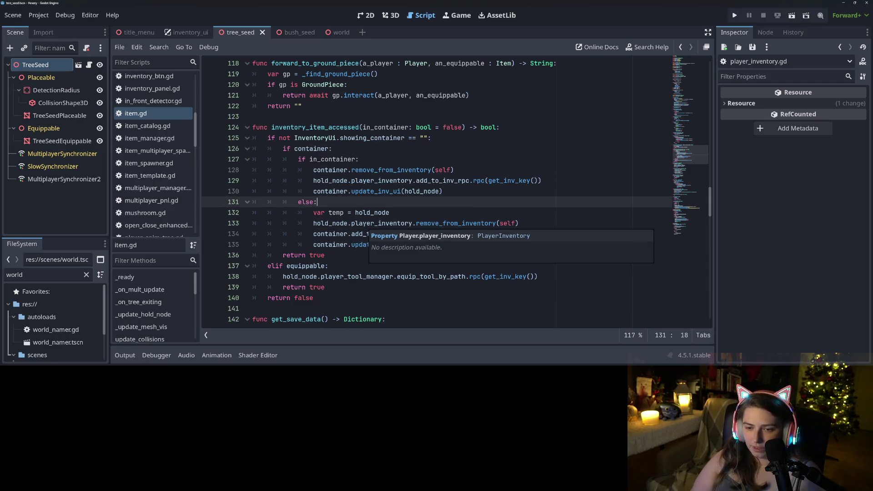
Add 'if ItemCatalog.tool_set.has(item_uid): return false' in the else branch and save item.gd
key("Return")
type("if")
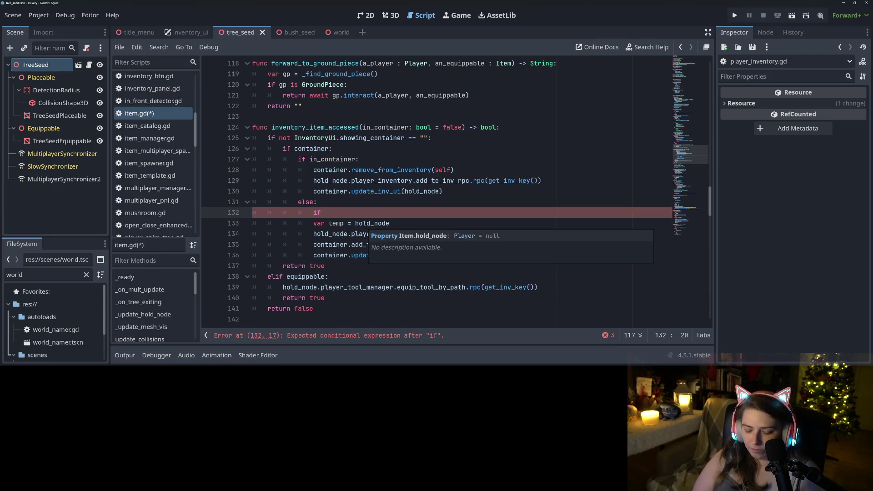
type(" item_uid")
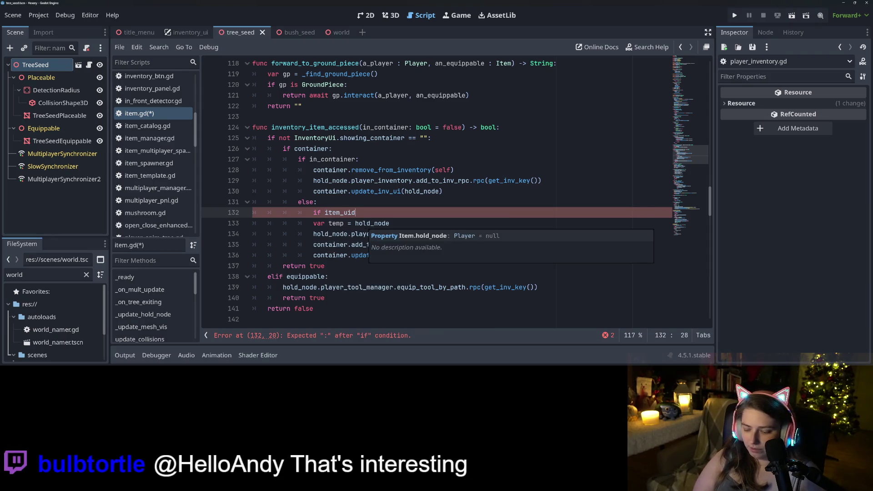
key("BackSpace")
key("BackSpace")
key("BackSpace")
type("ItemCatalog.tool_set.has(")
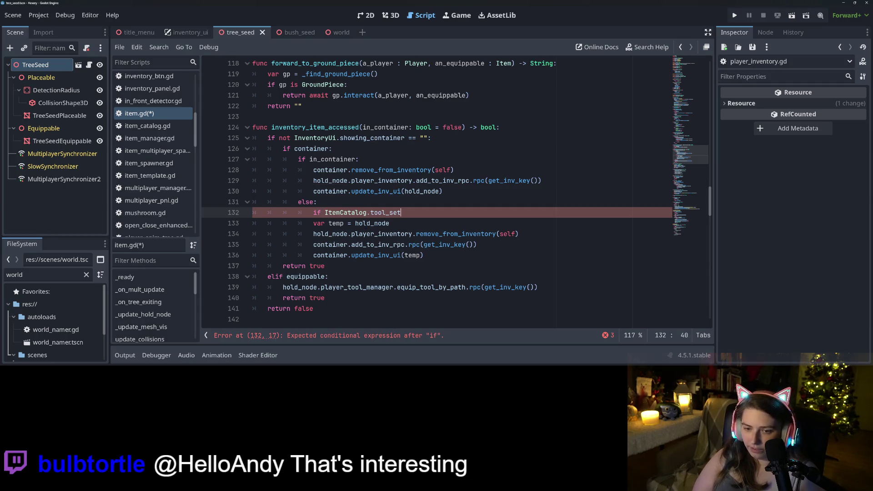
type("item_uid):")
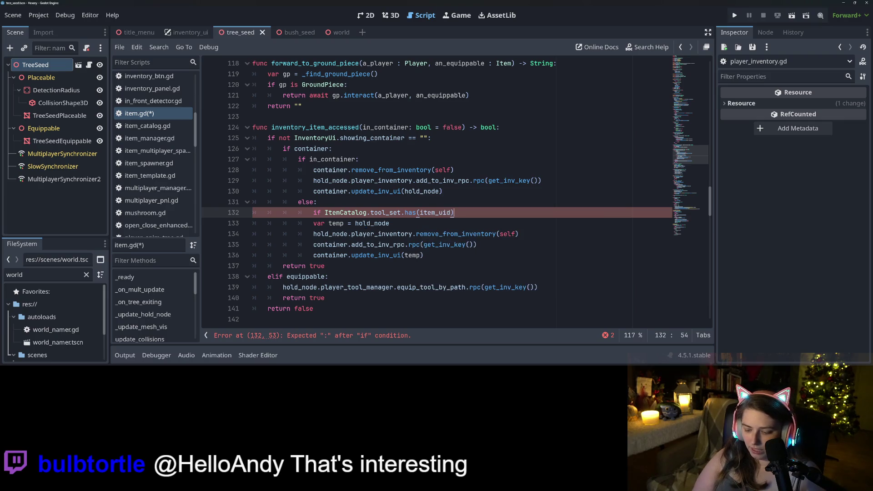
key("Return")
type("return false")
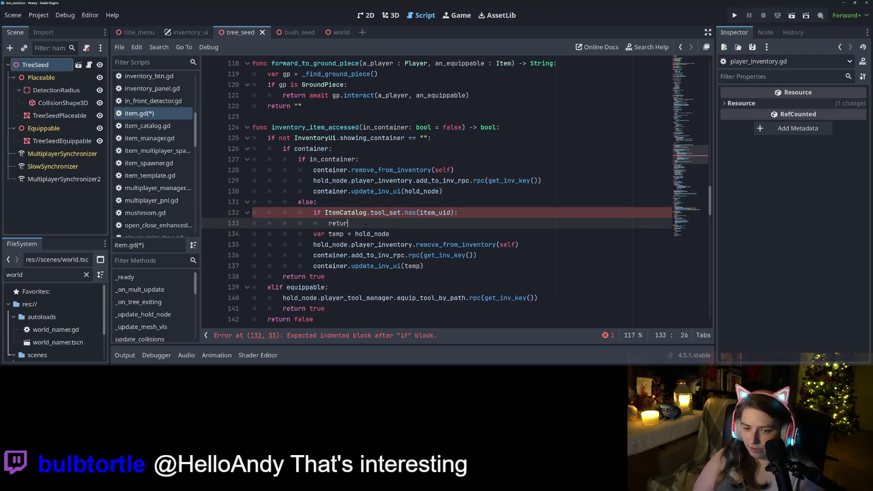
key("ctrl+s")
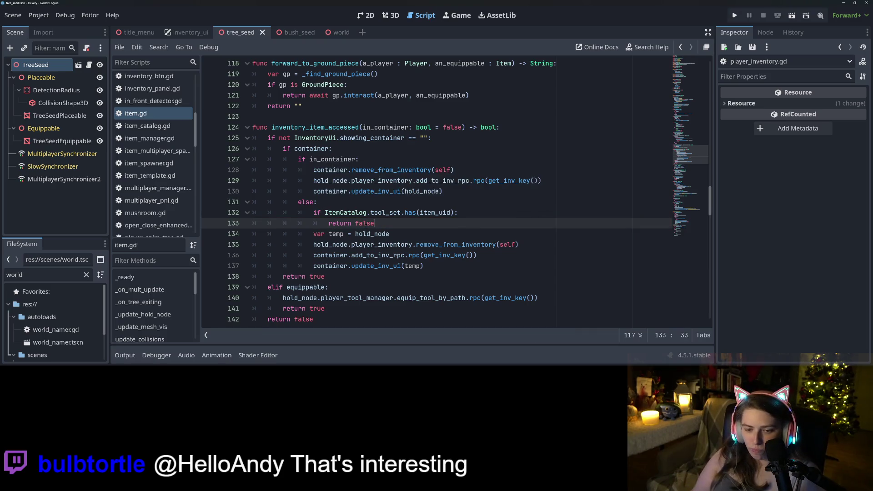
Check hold_node and player_tool_manager usage in the equippable branch around line 139
left_click(314, 287)
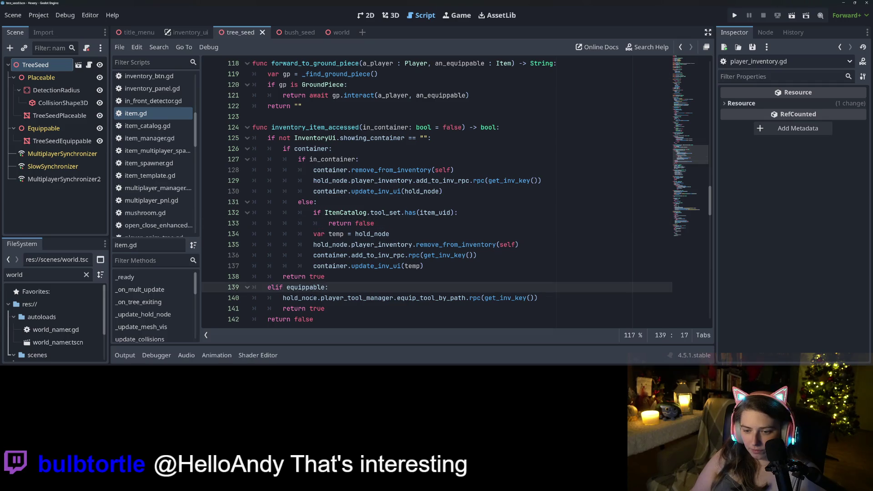
double_click(298, 298)
left_click(341, 299)
mouse_move(341, 299)
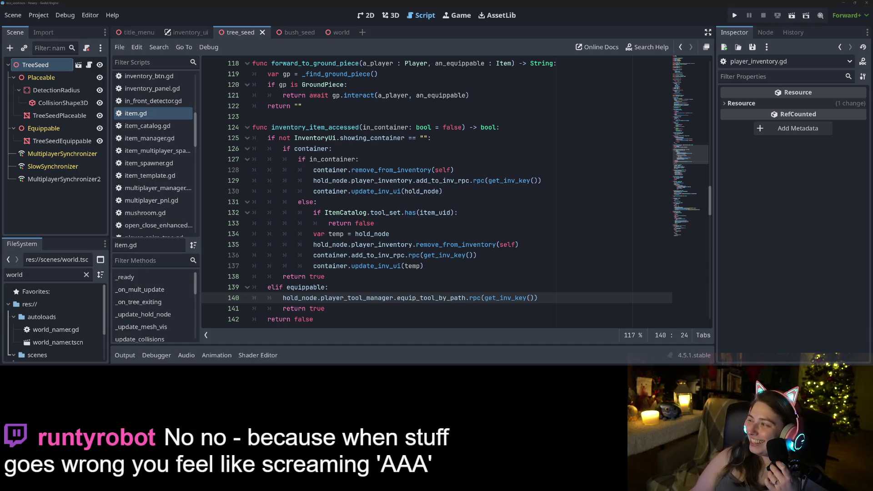
left_click(476, 245)
left_click(493, 298)
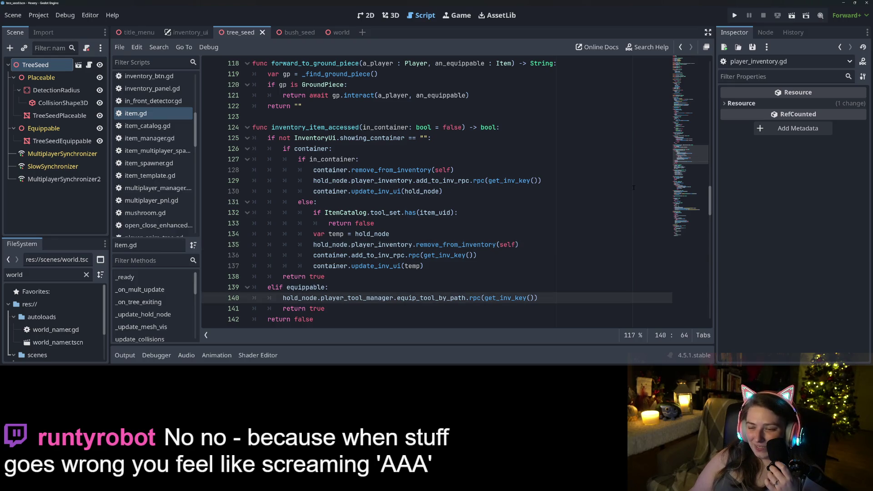
Run the game, load the debug save into bugworld, and toggle the player inventory
left_click(734, 15)
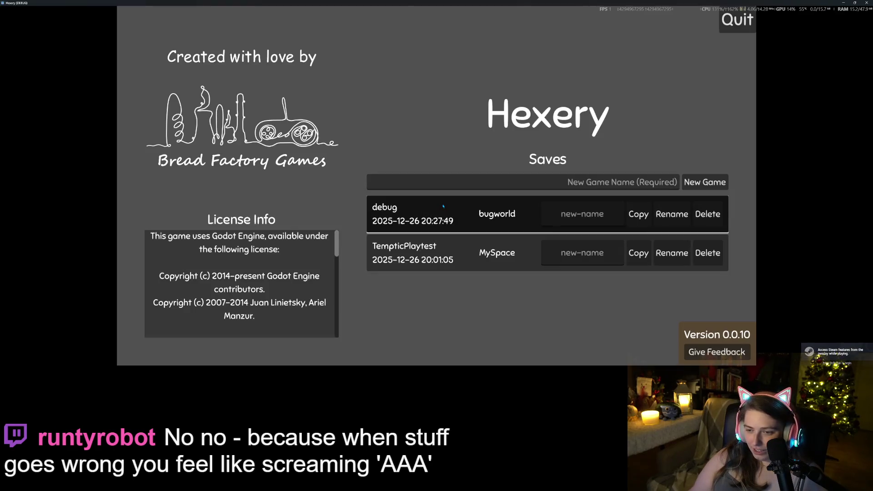
left_click(444, 206)
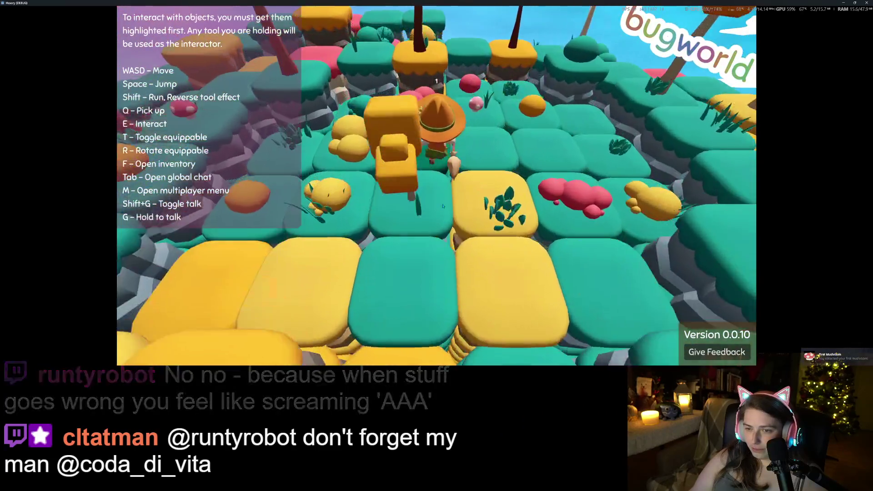
key("f")
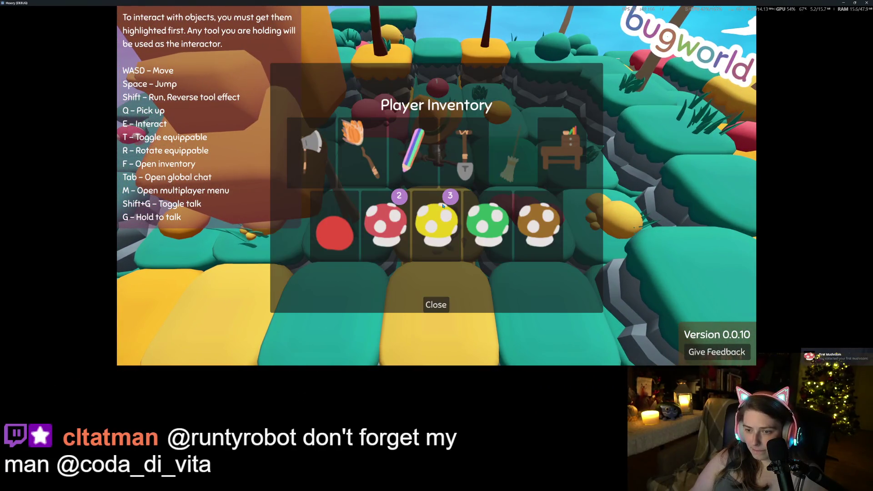
key("f")
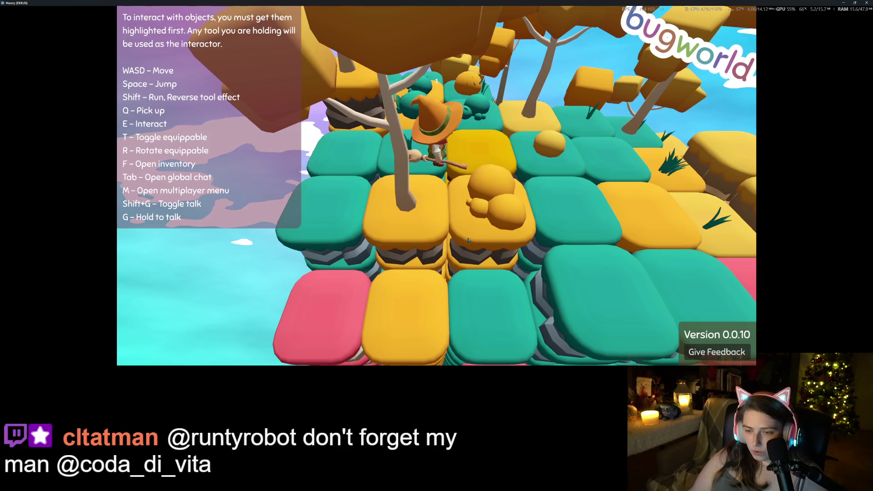
Open the chest and move the red ball plus red, yellow, green and brown mushrooms into it
key("f")
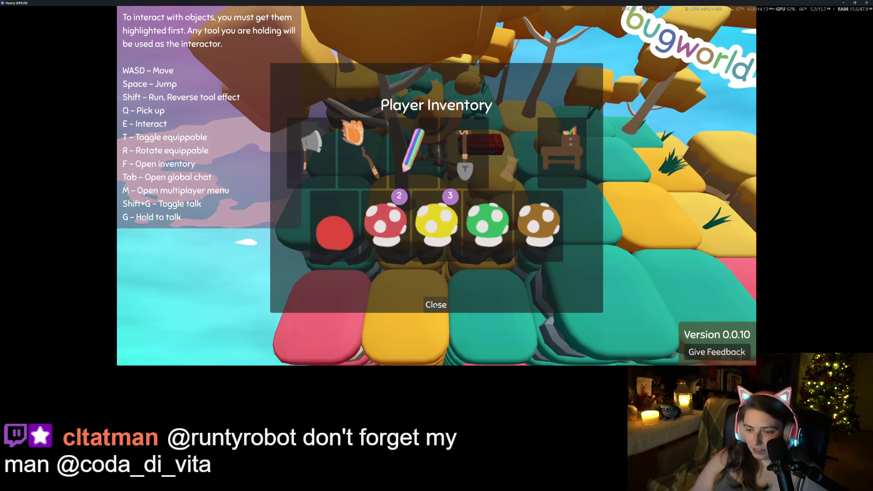
left_click(436, 305)
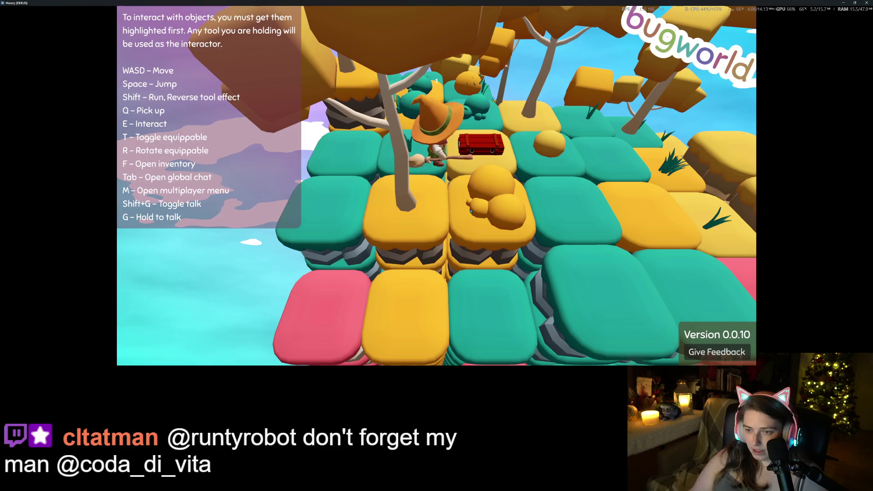
key("e")
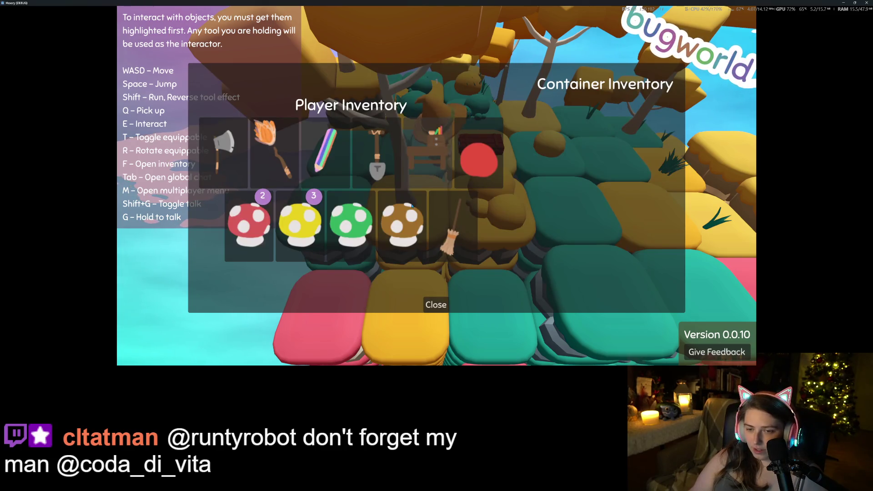
left_click(471, 169)
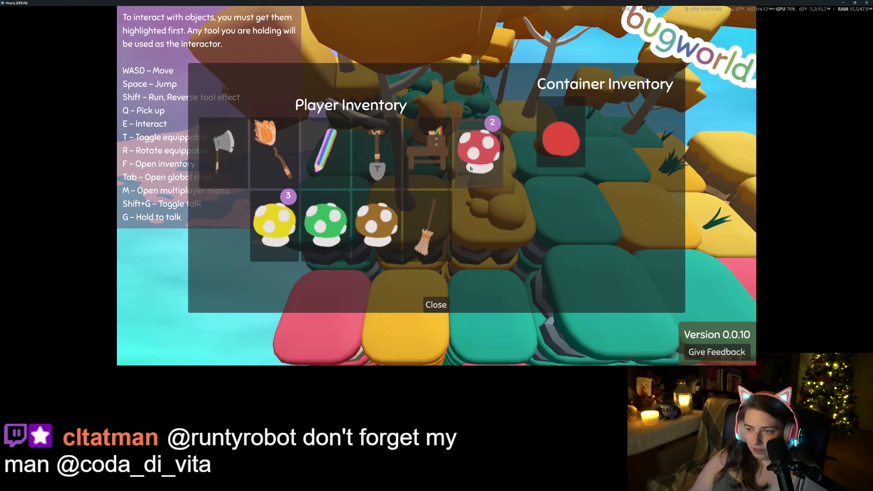
left_click(464, 176)
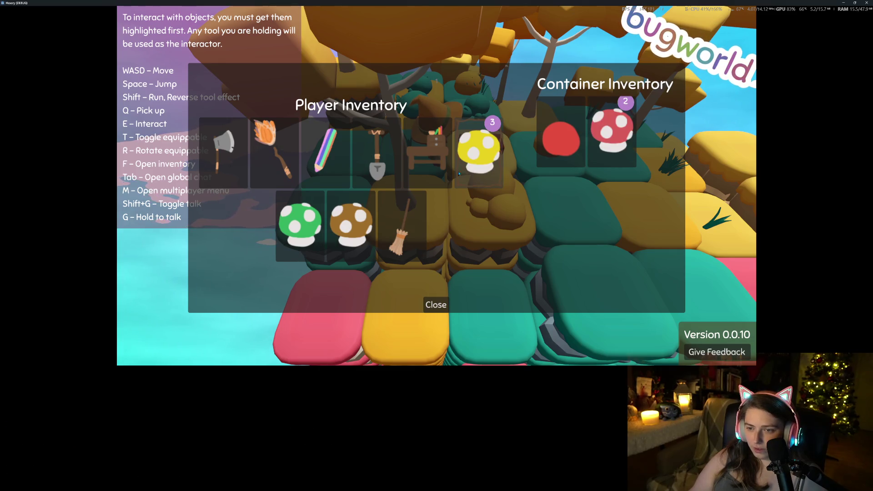
left_click(476, 179)
left_click(475, 180)
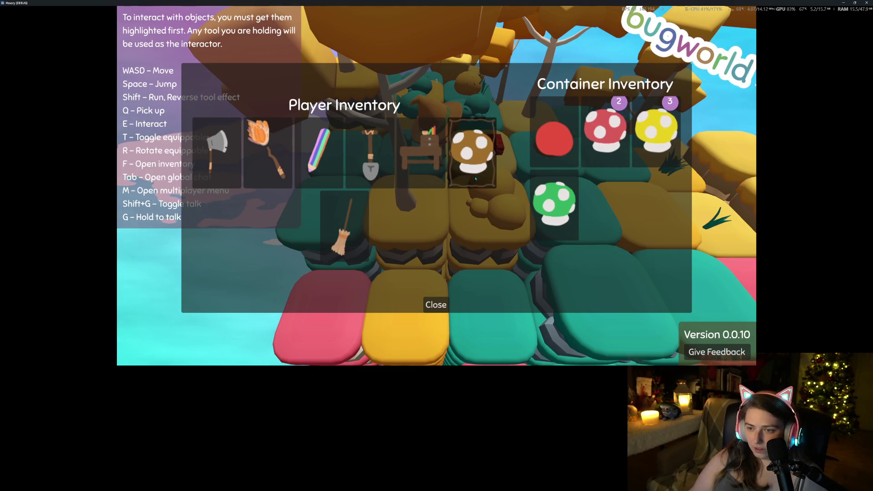
left_click(473, 179)
Try putting the desk in the chest, take it back out, and close the panels
left_click(428, 186)
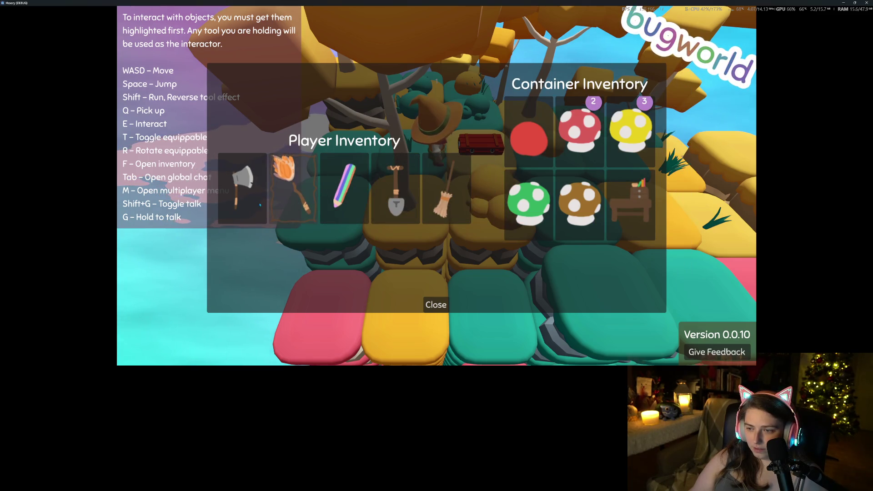
left_click(631, 201)
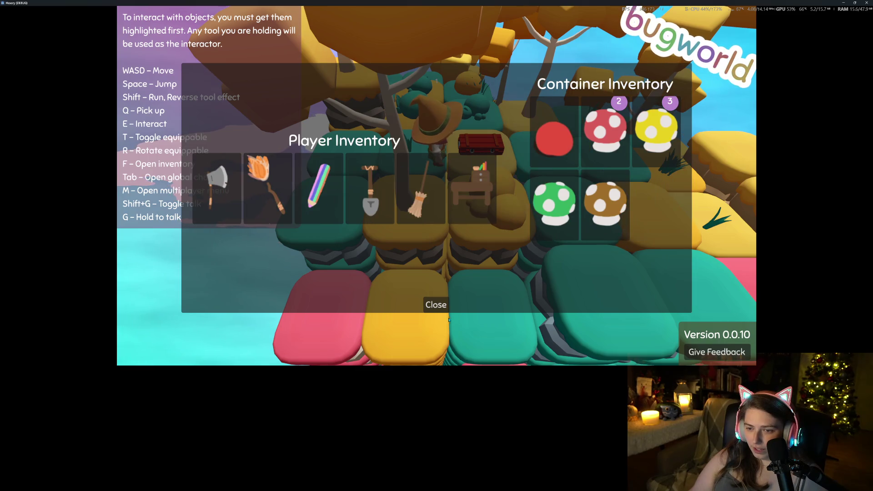
left_click(428, 299)
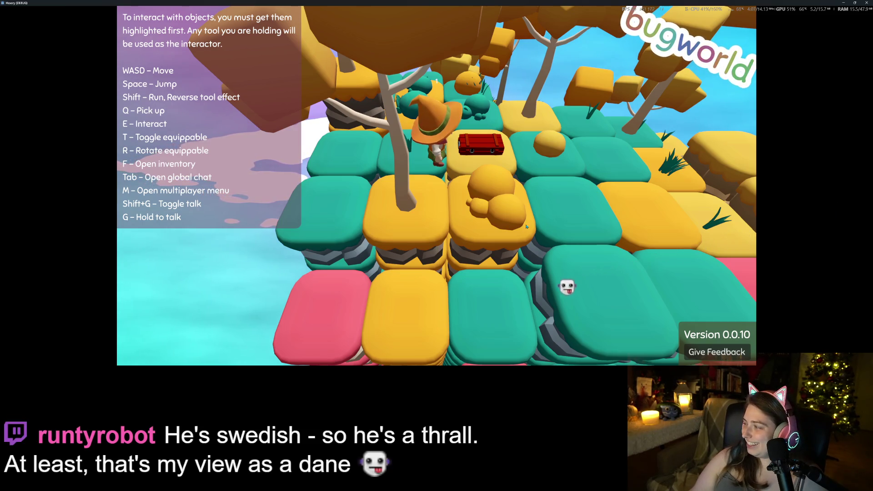
Walk around to face the chest, open its contents, and close the panels again
left_click_drag(437, 238, 518, 224)
key("q")
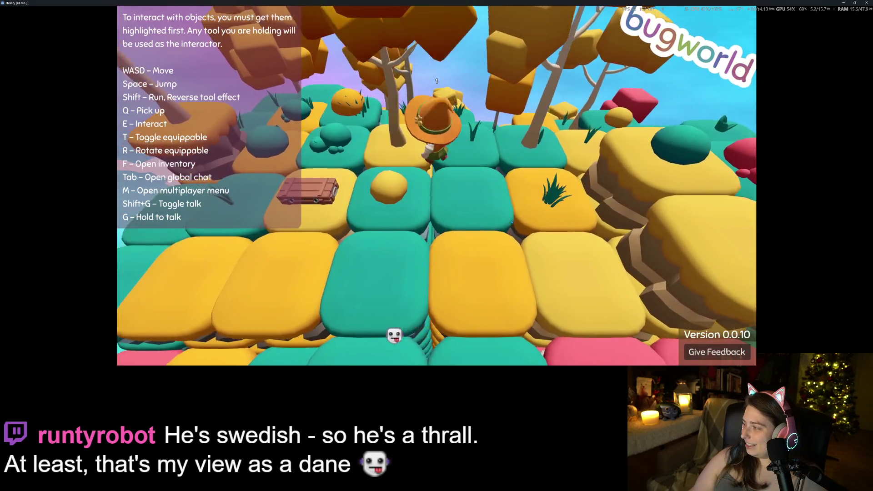
key("a")
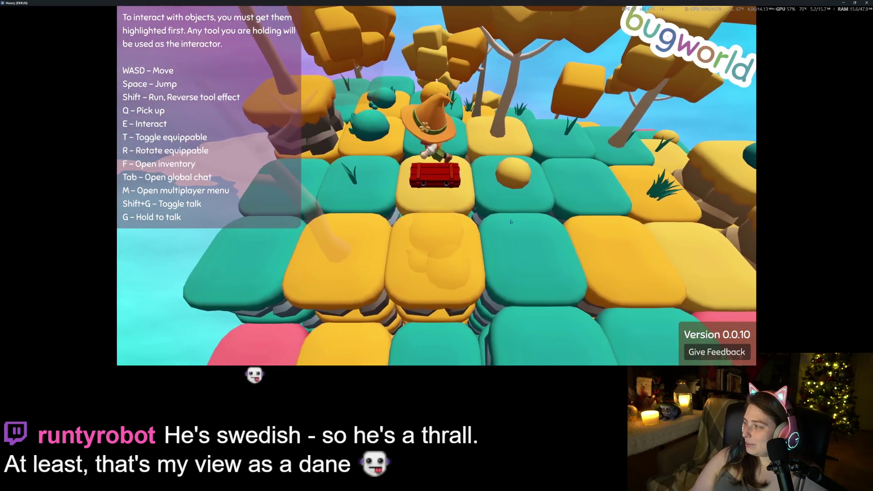
key("s")
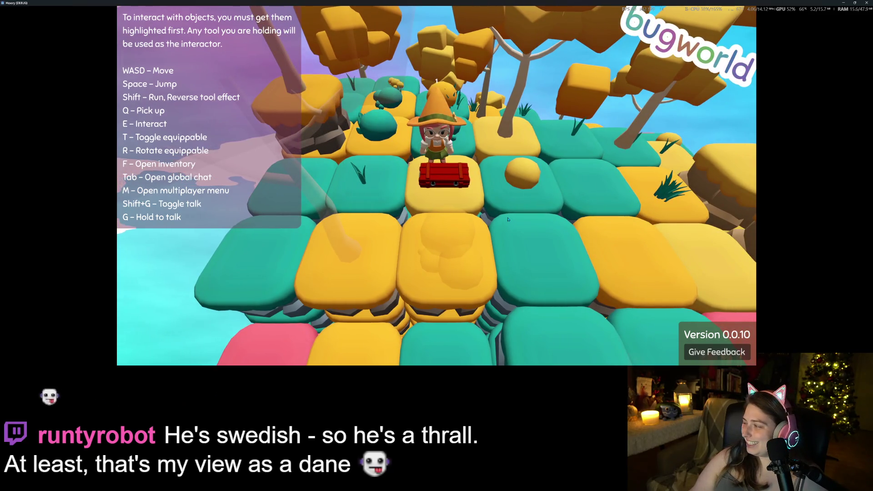
key("e")
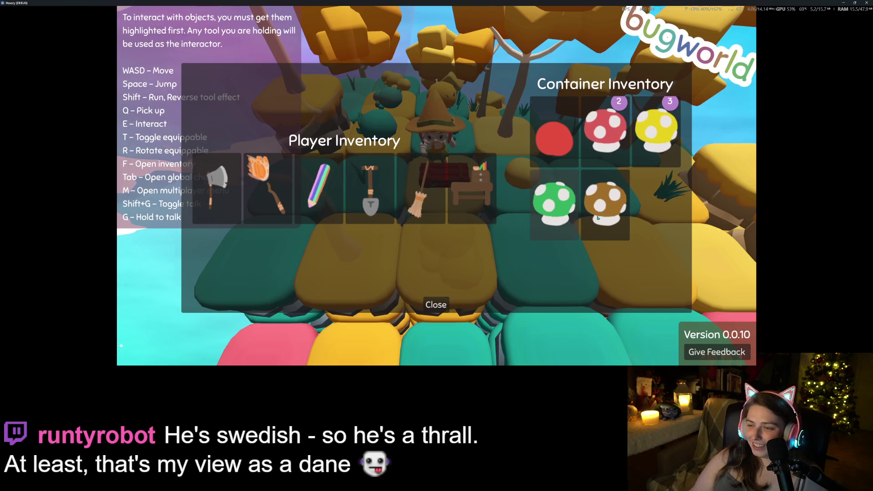
left_click(437, 303)
Walk the character across the tile field among the trees and bring up the controls help
key("w")
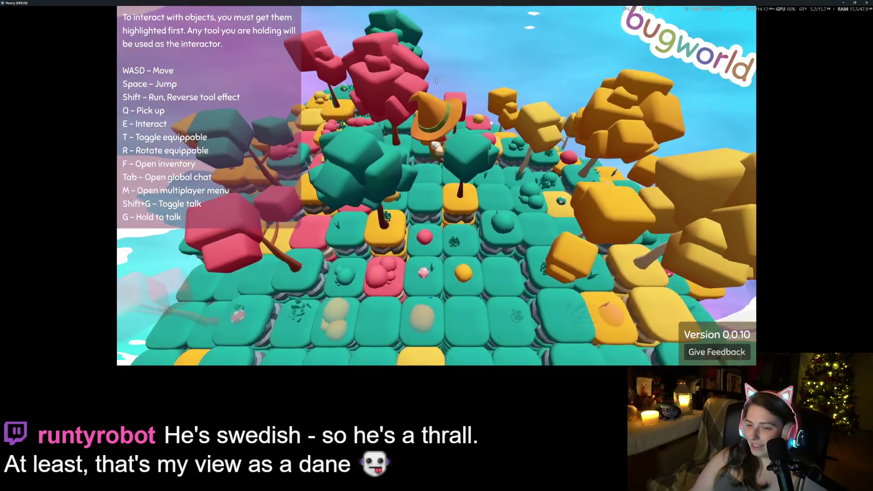
key("s")
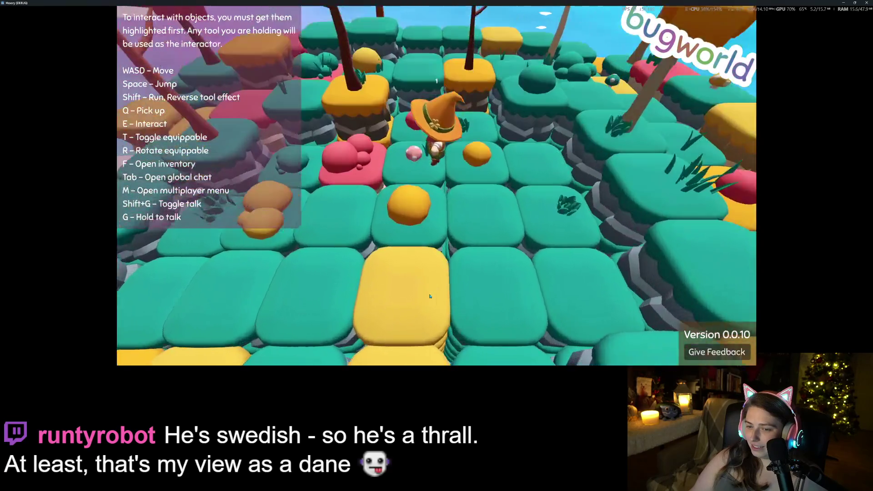
key("w")
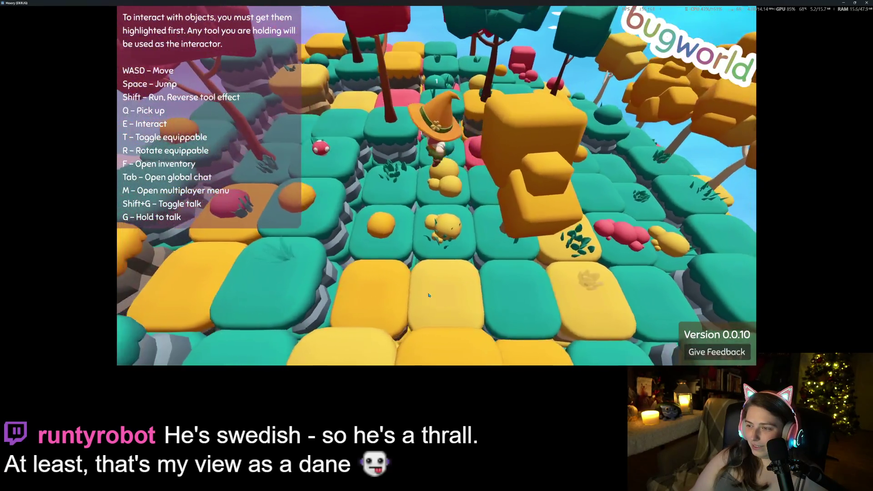
key("s")
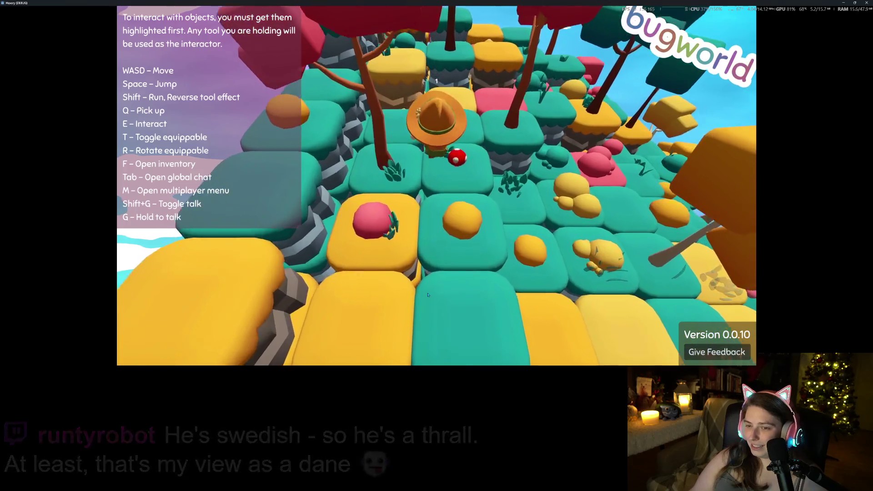
key("w")
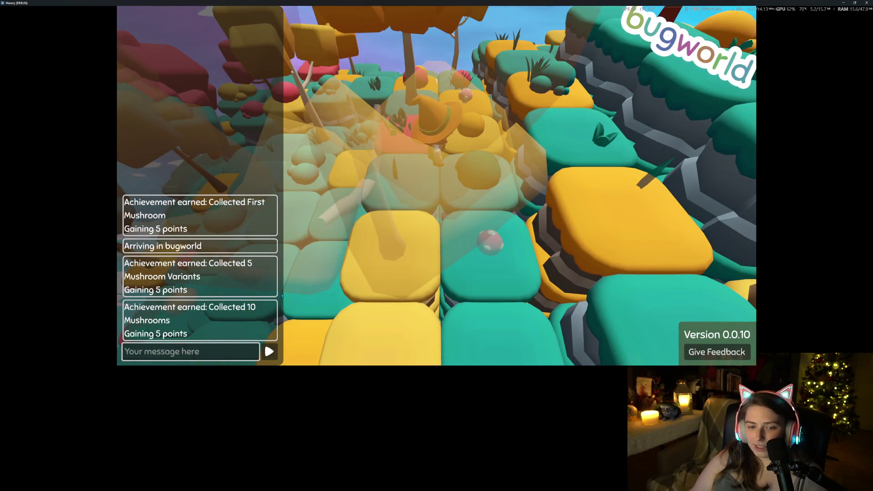
key("Tab")
Walk along the tiled path and down the hill to another container on the island
key("w")
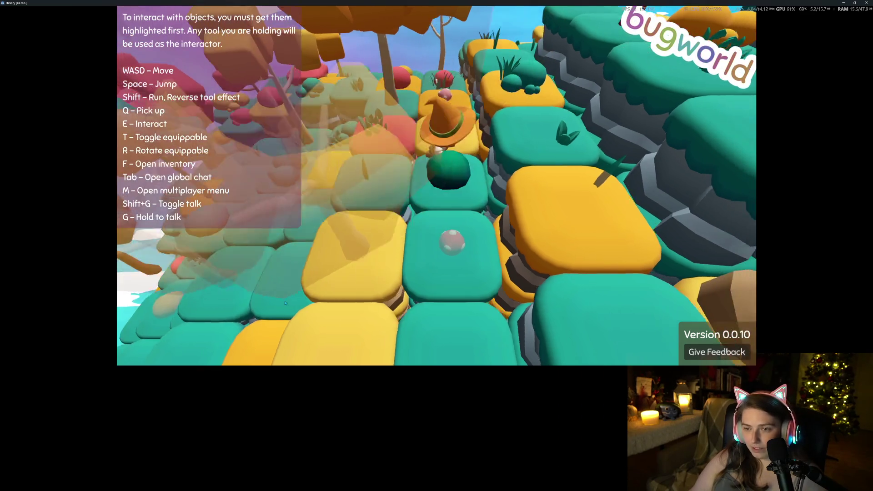
key("w")
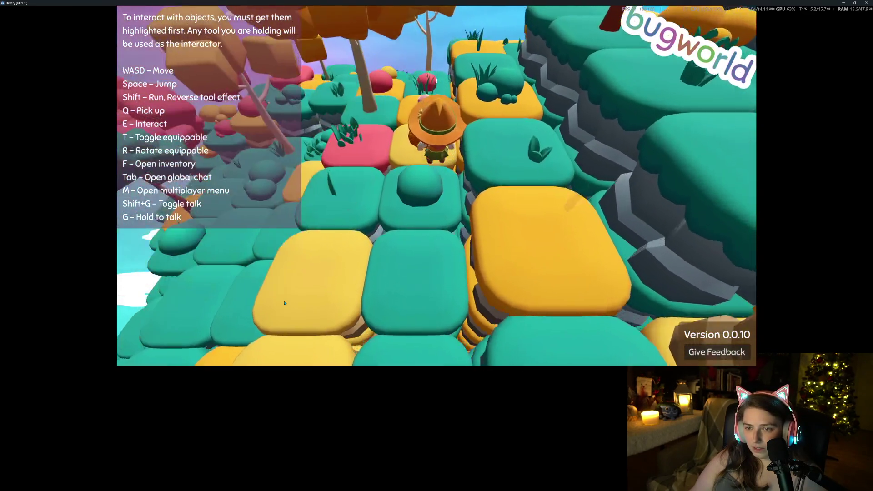
key("w")
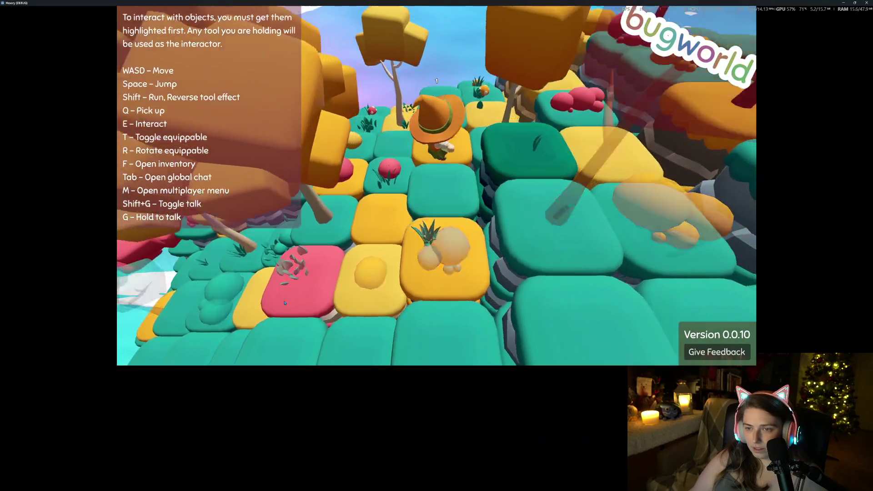
key("w")
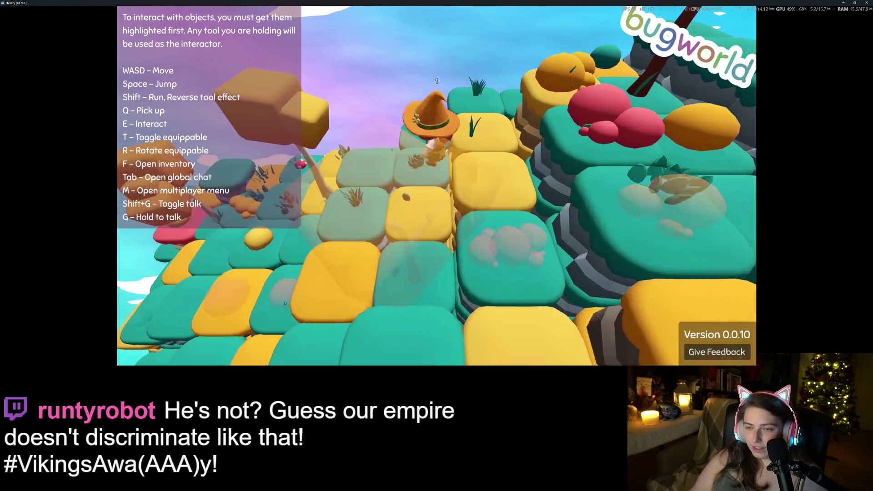
key("w")
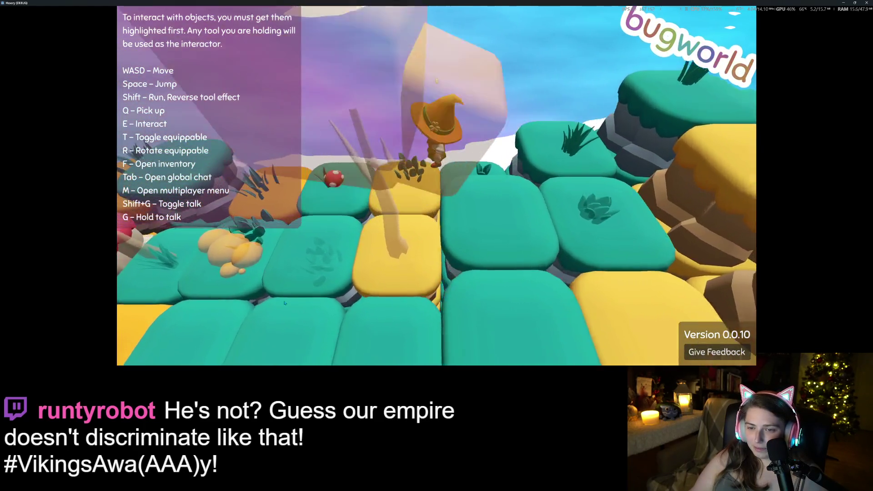
key("w")
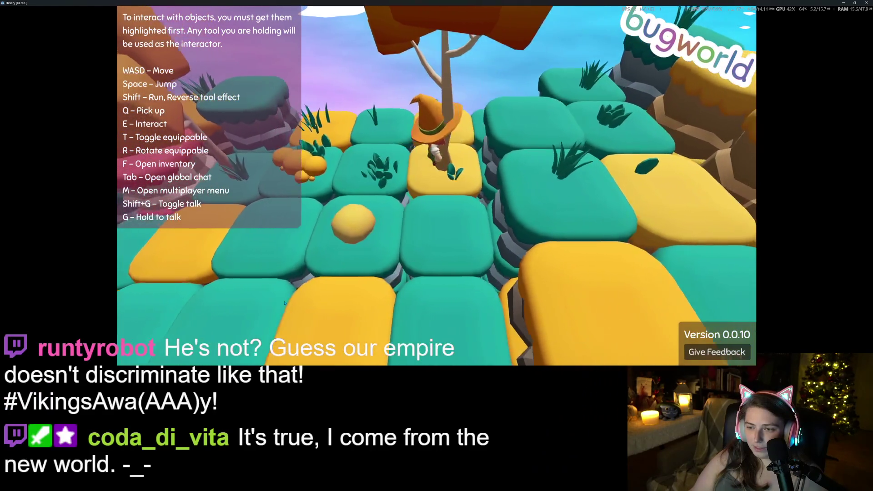
key("w")
key("w")
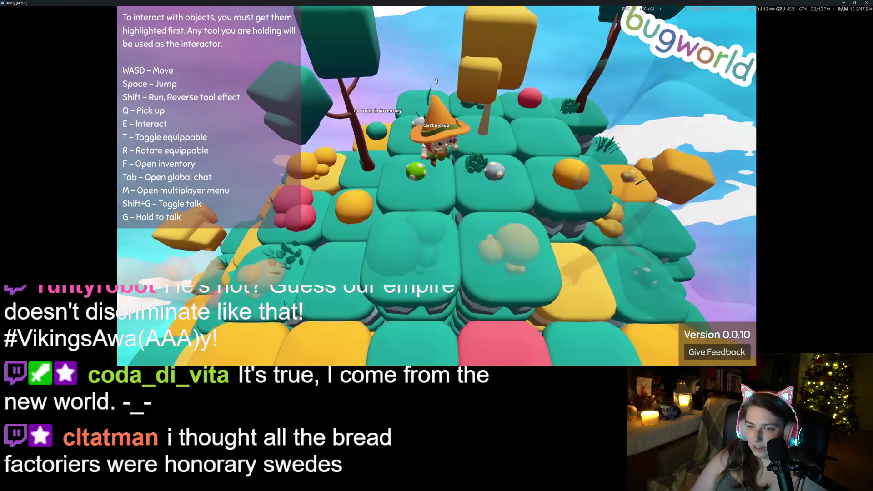
key("w")
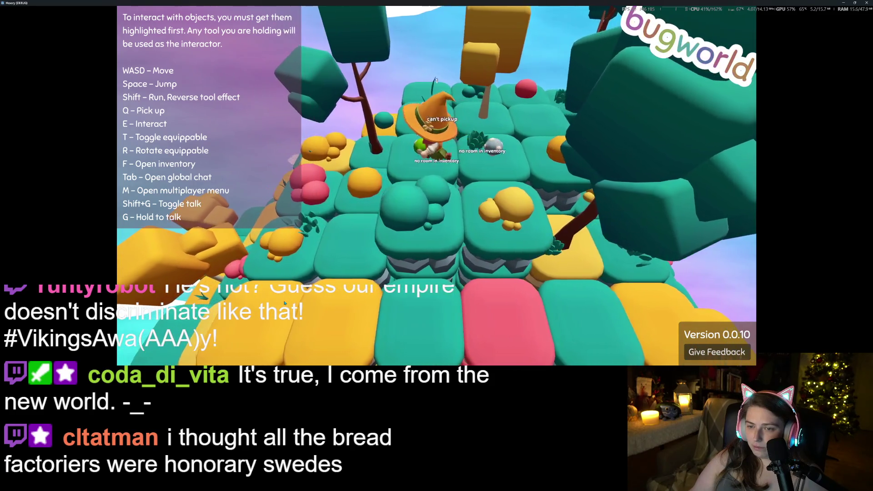
key("s")
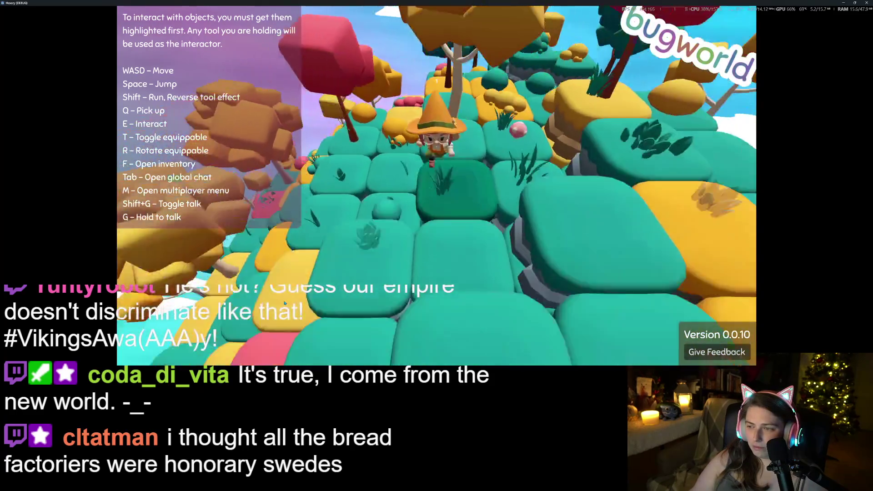
key("s")
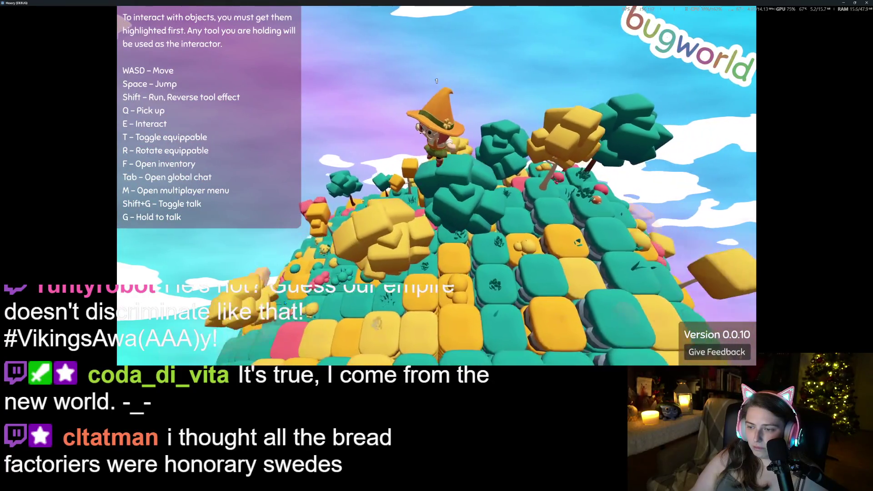
key("s")
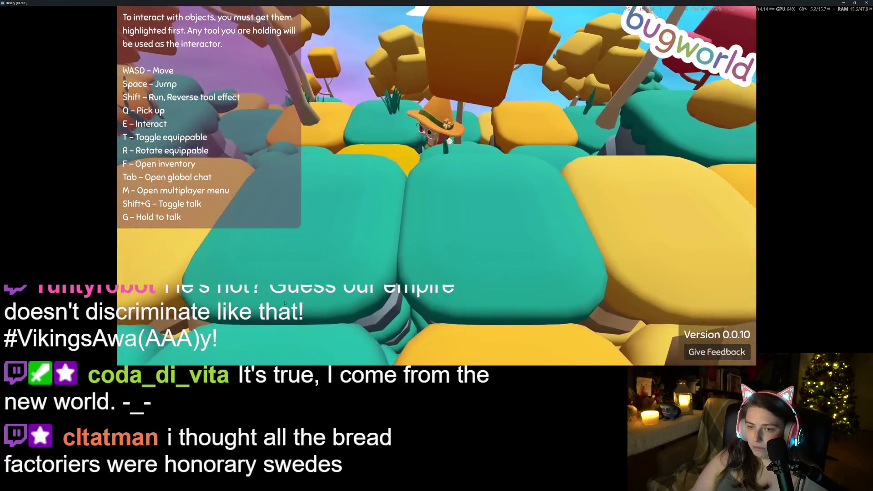
key("s")
key("s")
Open the nearby container and move the pink, green and four other mushroom stacks into it
key("e")
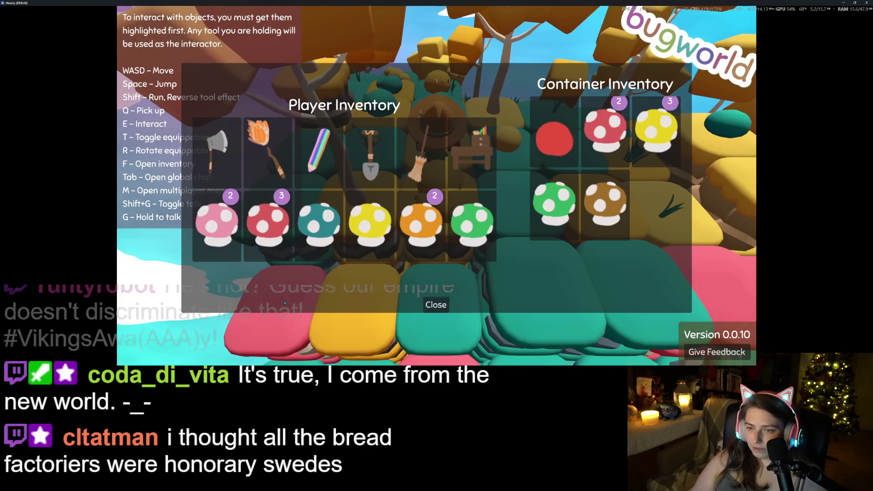
left_click(227, 241)
left_click(230, 241)
left_click(268, 244)
left_click(293, 244)
left_click(317, 244)
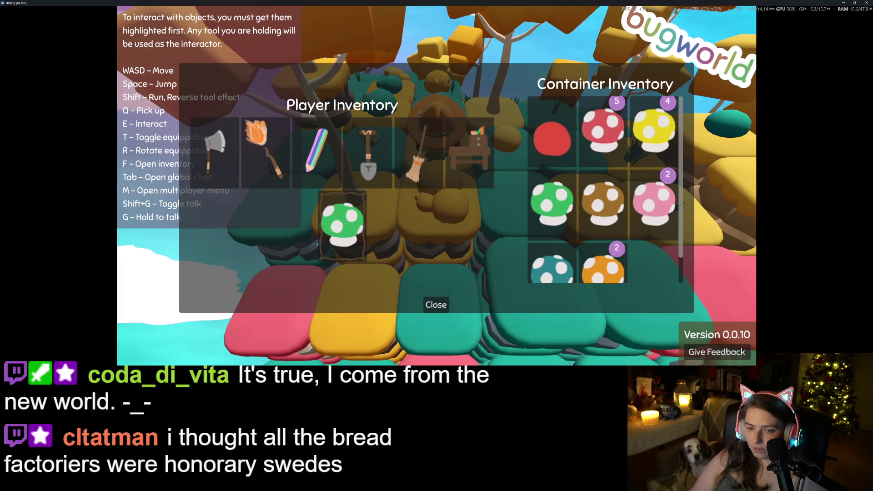
left_click(341, 228)
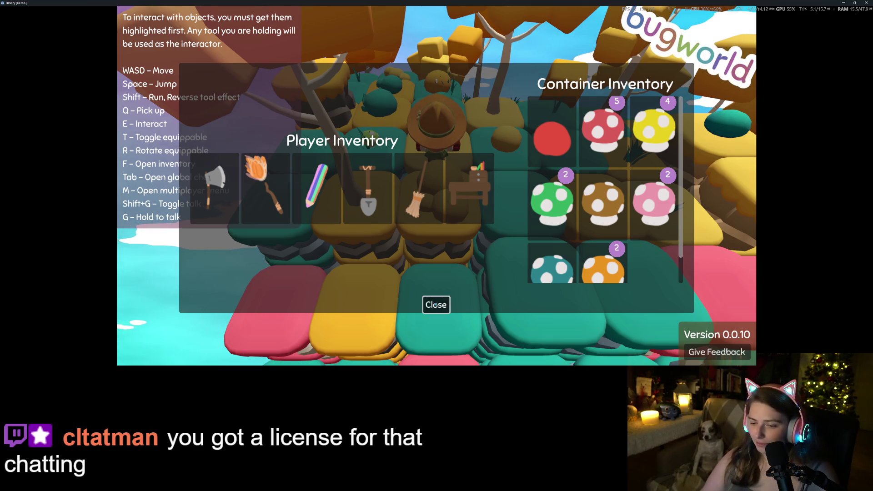
Close the panels, quit to the Hexery main menu, stop the game, and switch to GitHub Desktop
left_click(436, 305)
key("Escape")
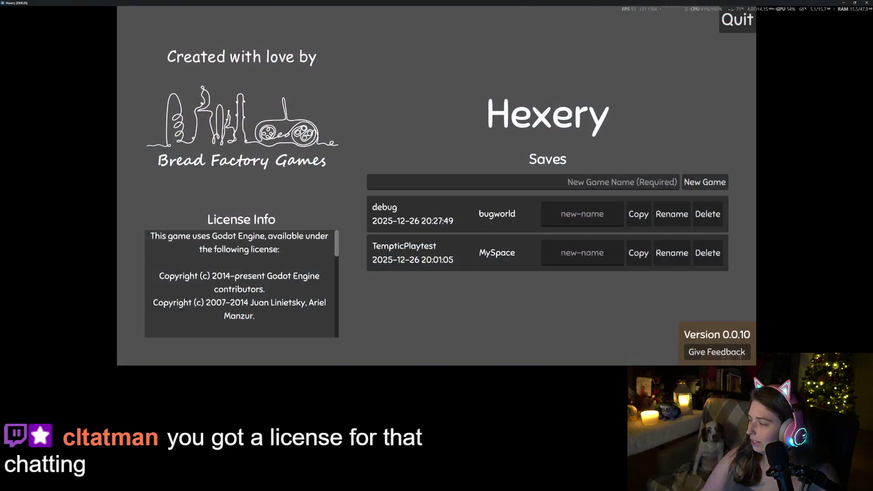
key("F8")
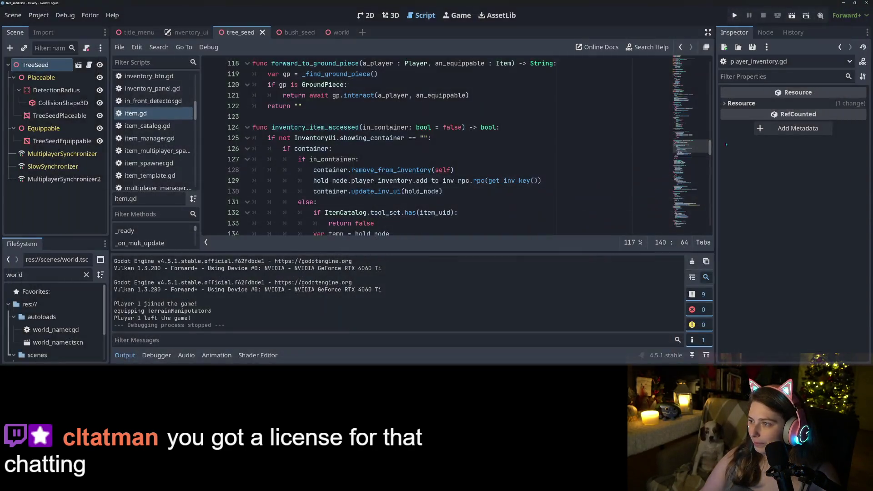
key("alt+Tab")
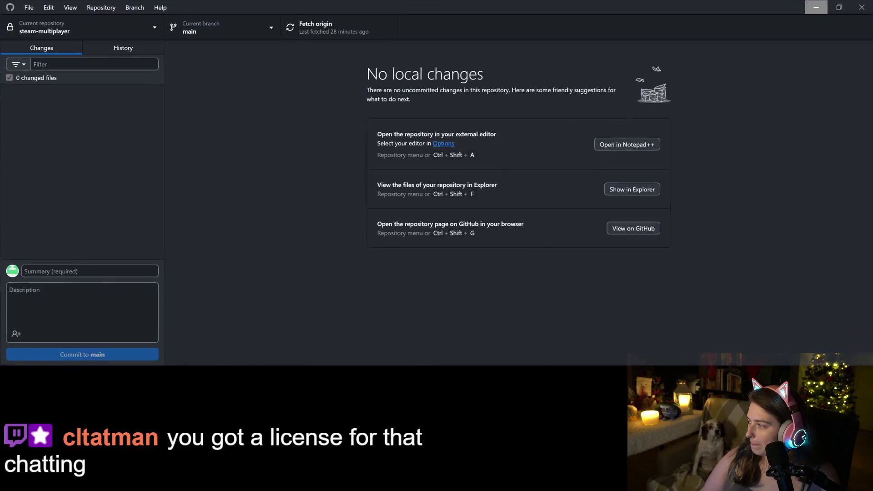
Exclude item.gd, keep player_tool_manager.gd in the commit, and begin typing the summary
left_click(83, 108)
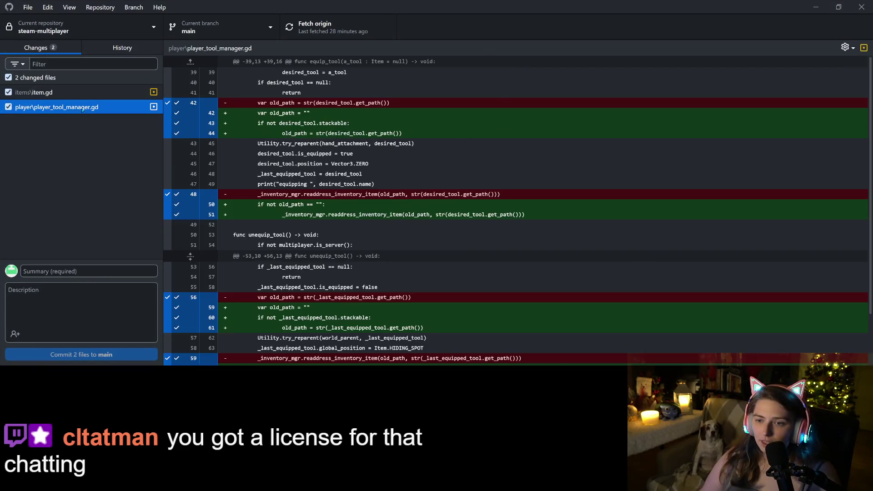
key("Up")
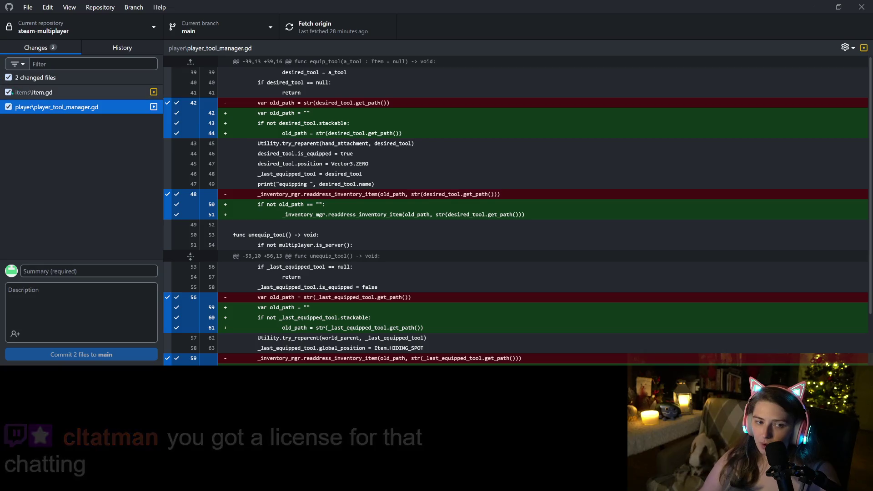
key("space")
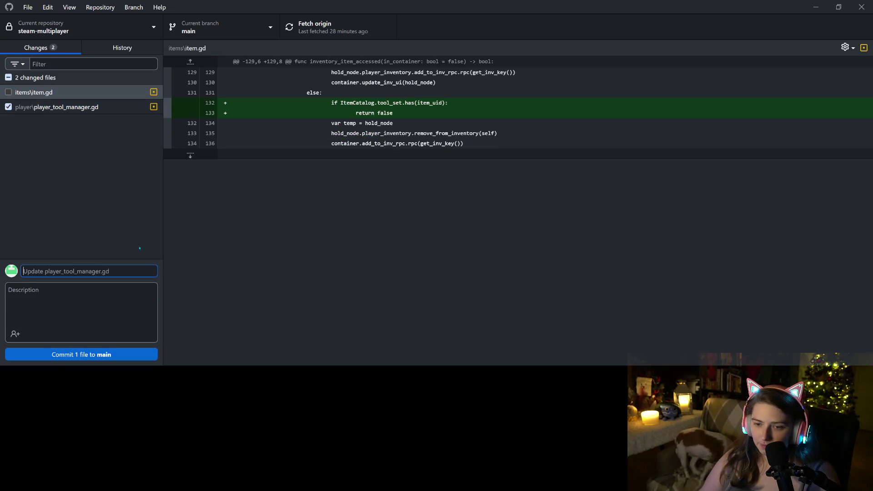
key("Down")
scroll(370, 232, "down", 2)
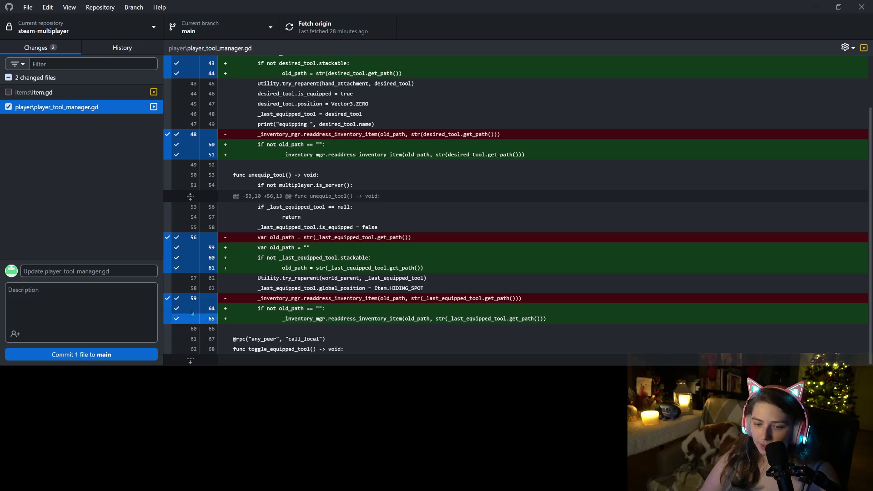
key("Tab")
type("f")
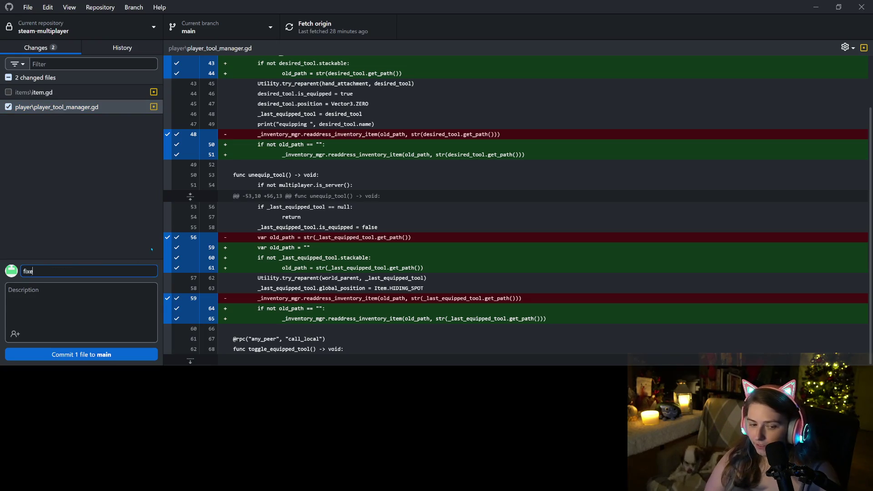